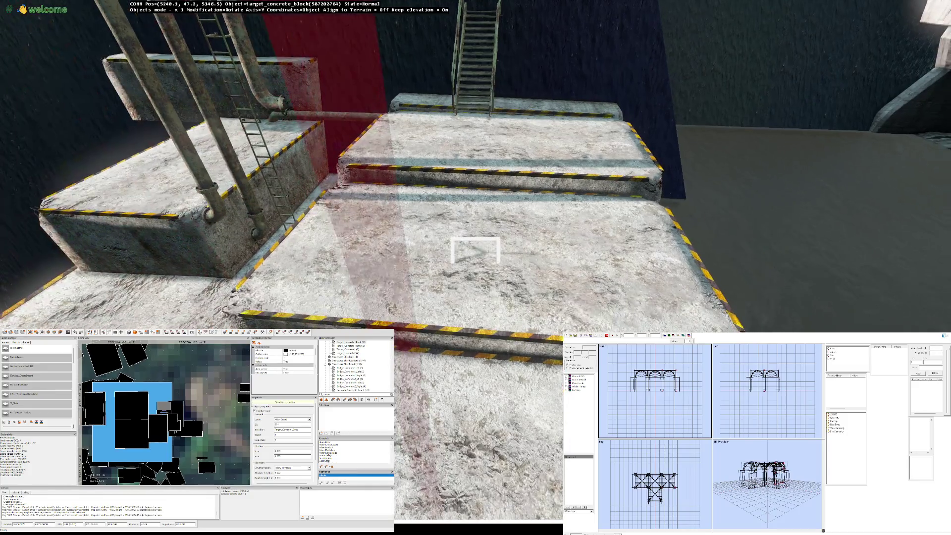
key("s")
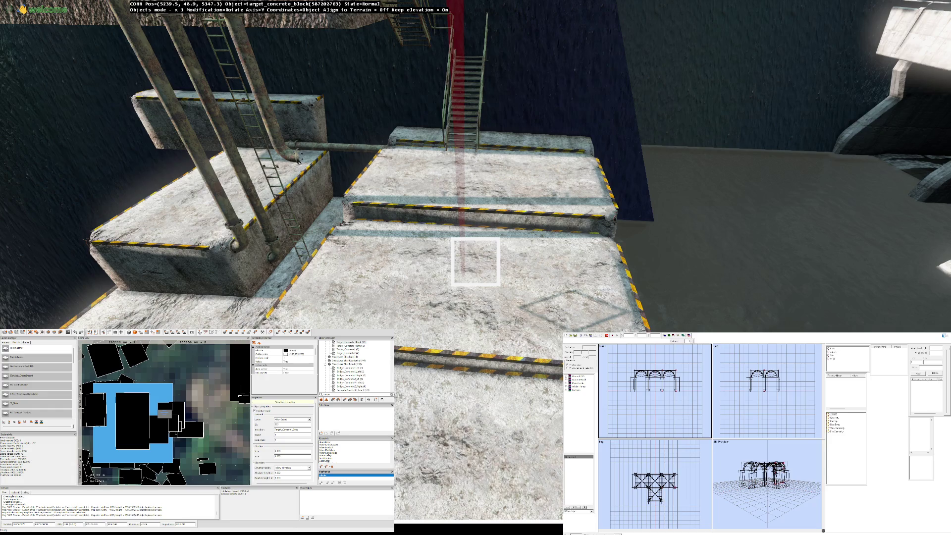
Step: Turn the foreground concrete block slightly so its striped edge sits at a new angle
left_click_drag(477, 262, 480, 261)
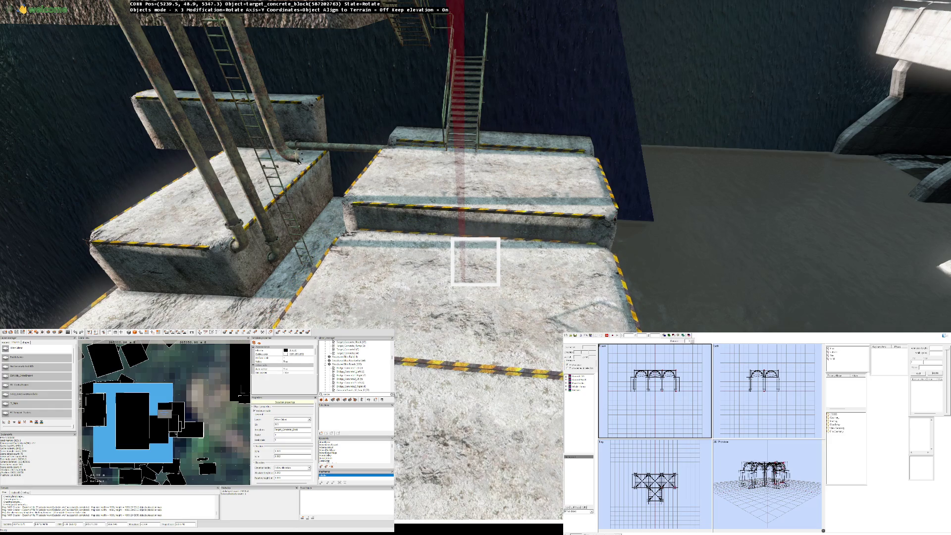
key("s")
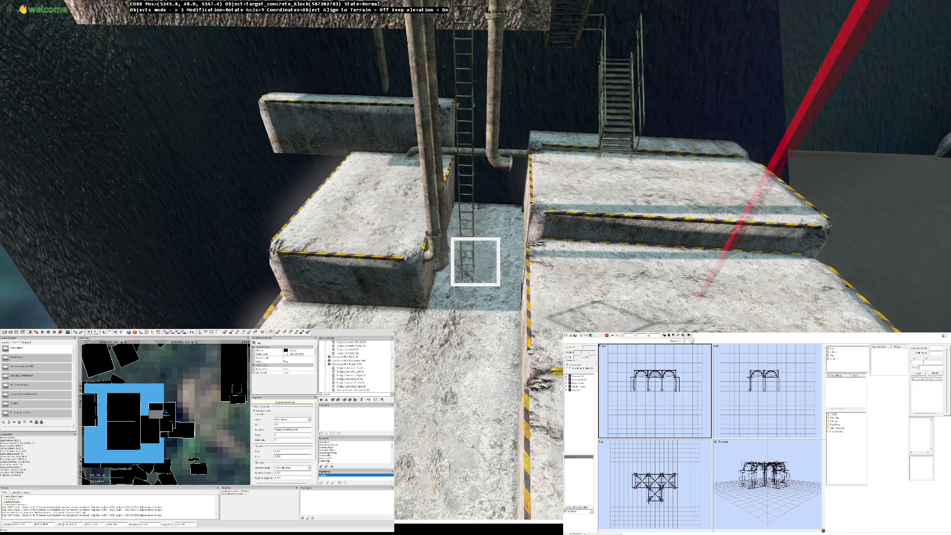
key("z")
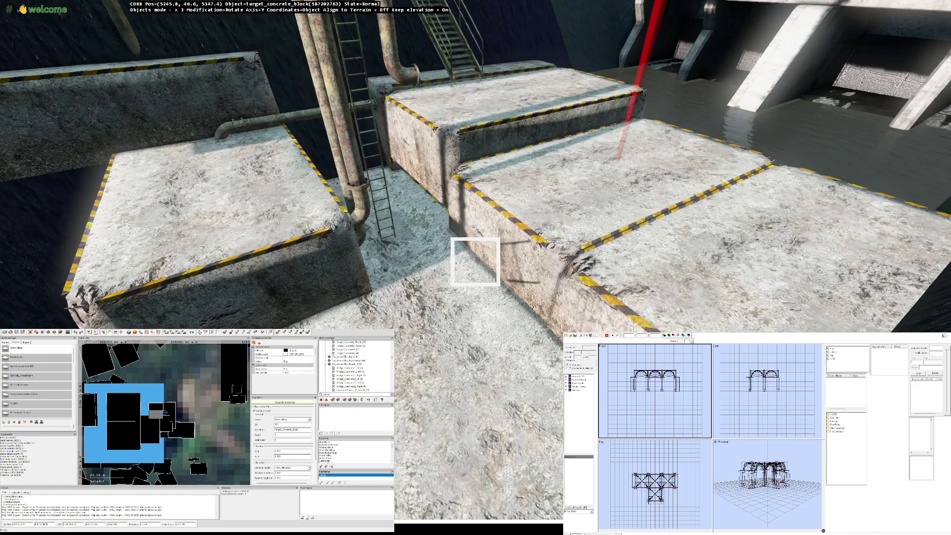
key("w")
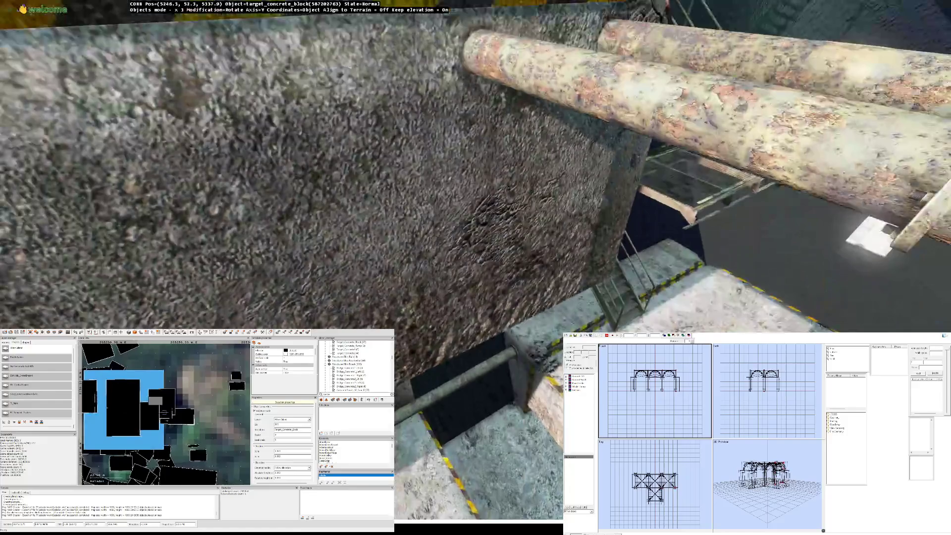
key("s")
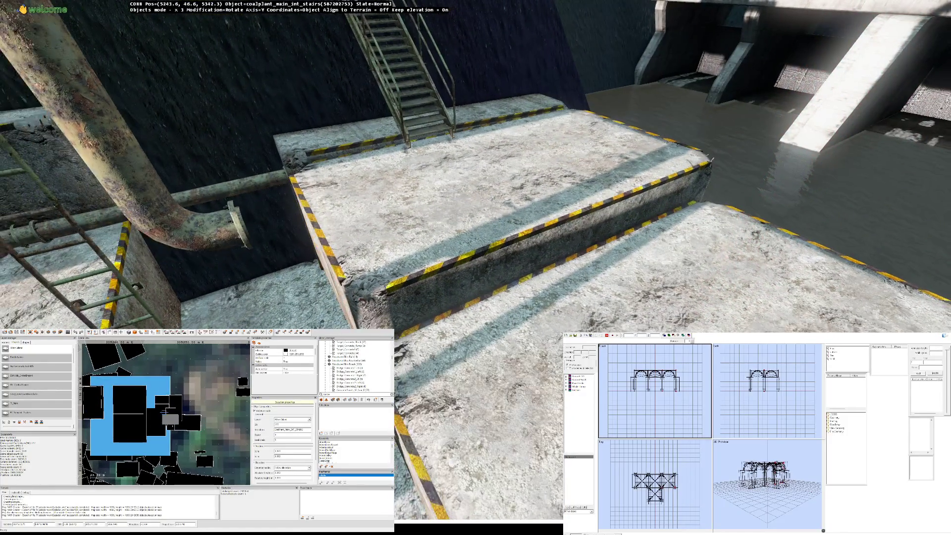
key("q")
Step: Fly down to the stair platform and select the concrete block under the stairs
key("z")
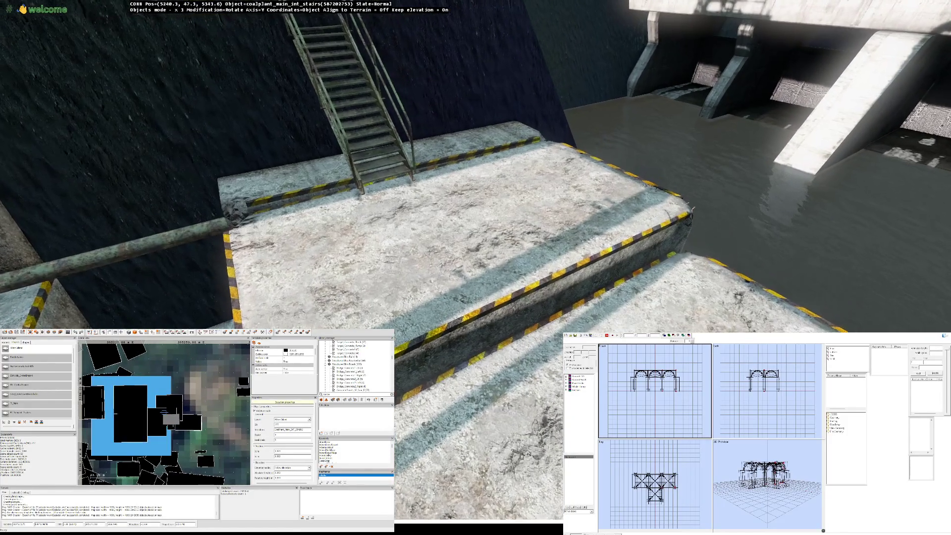
key("w")
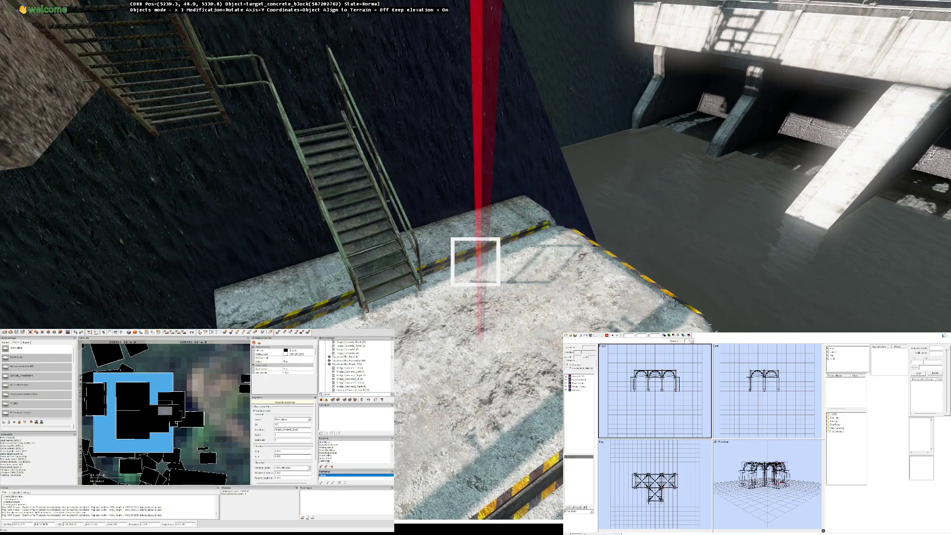
key("w")
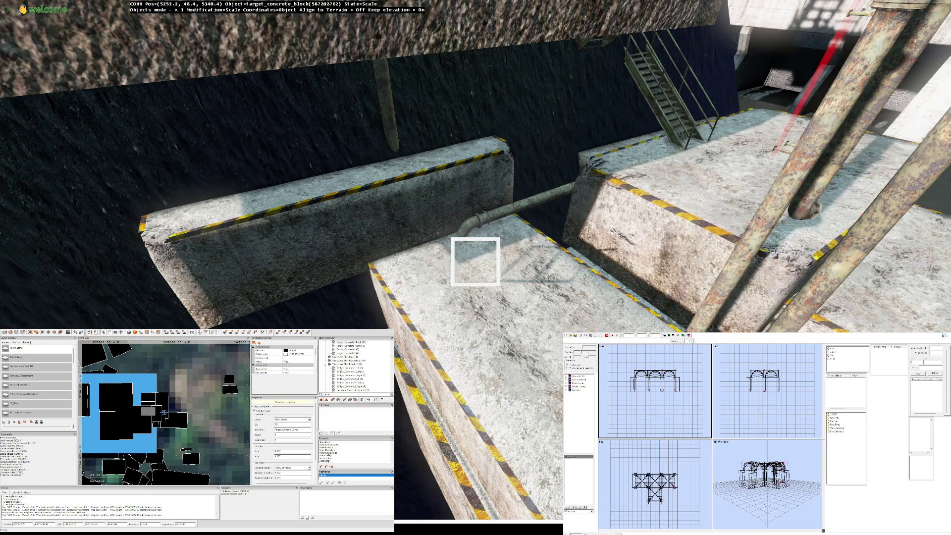
key("w")
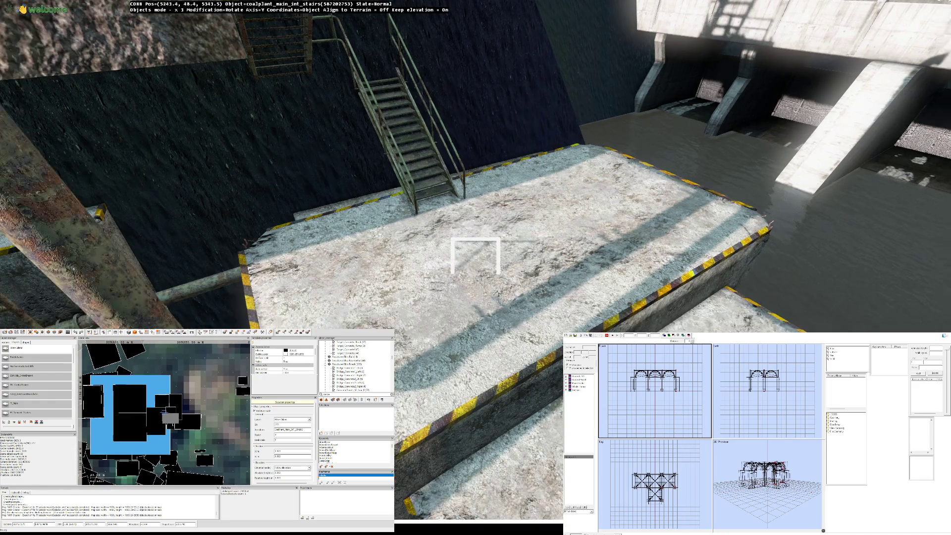
left_click(476, 255)
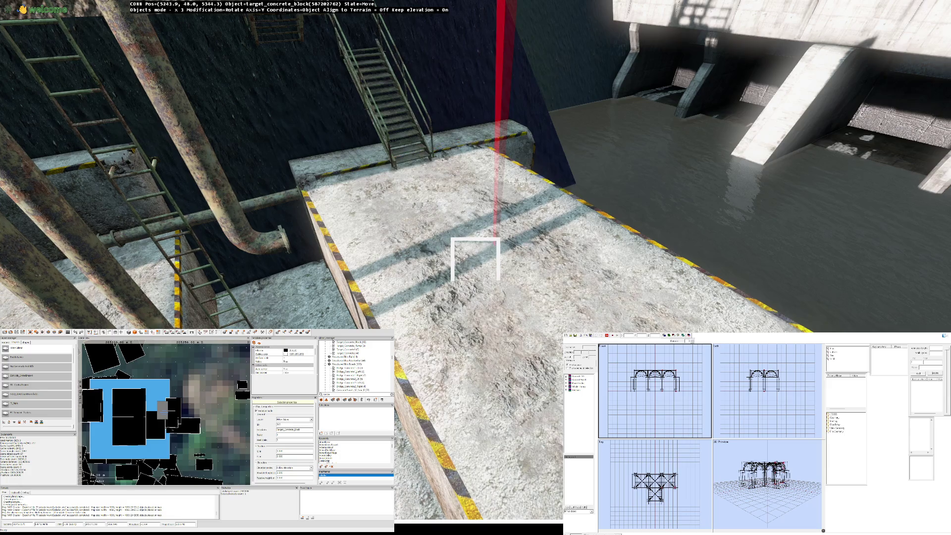
key("shift")
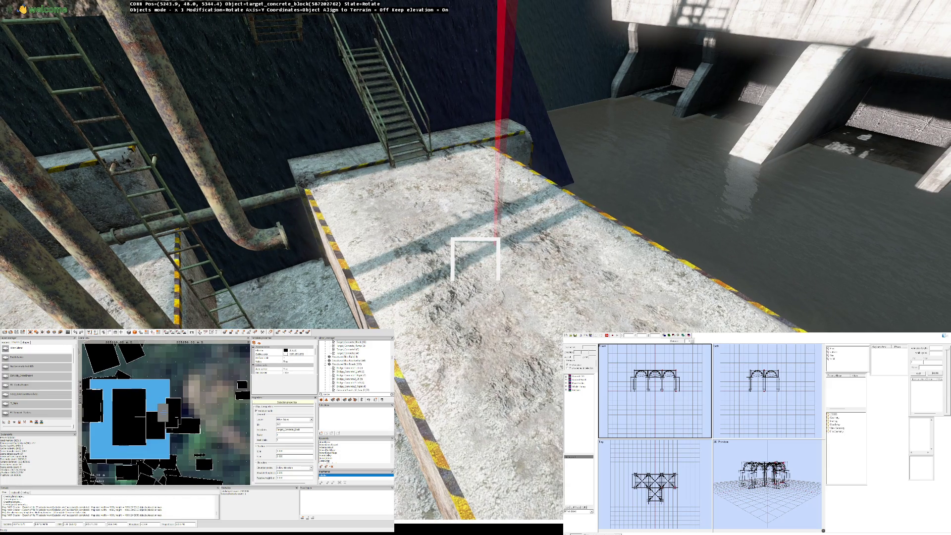
Step: Nudge the concrete block under the stairs sideways in small moves to line up with the ledge
left_click_drag(475, 260, 476, 260)
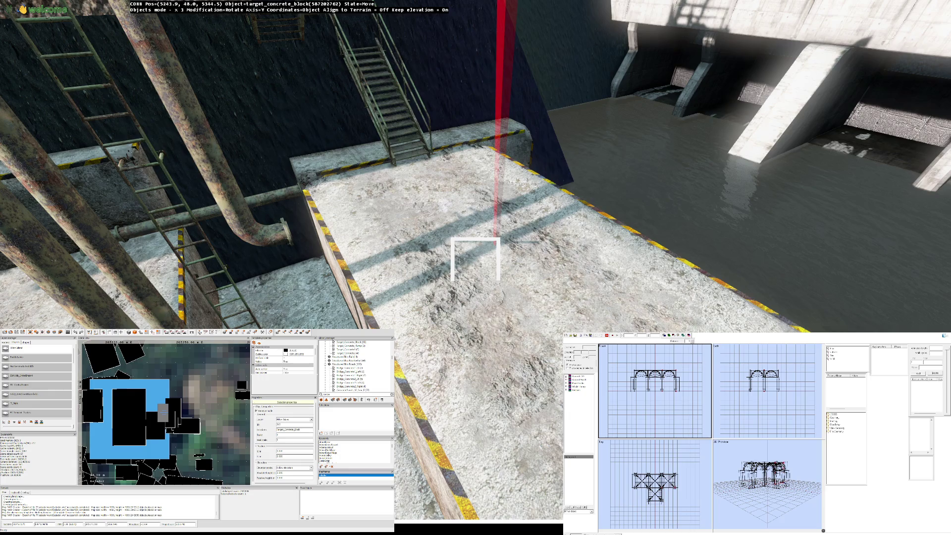
left_click_drag(475, 260, 476, 261)
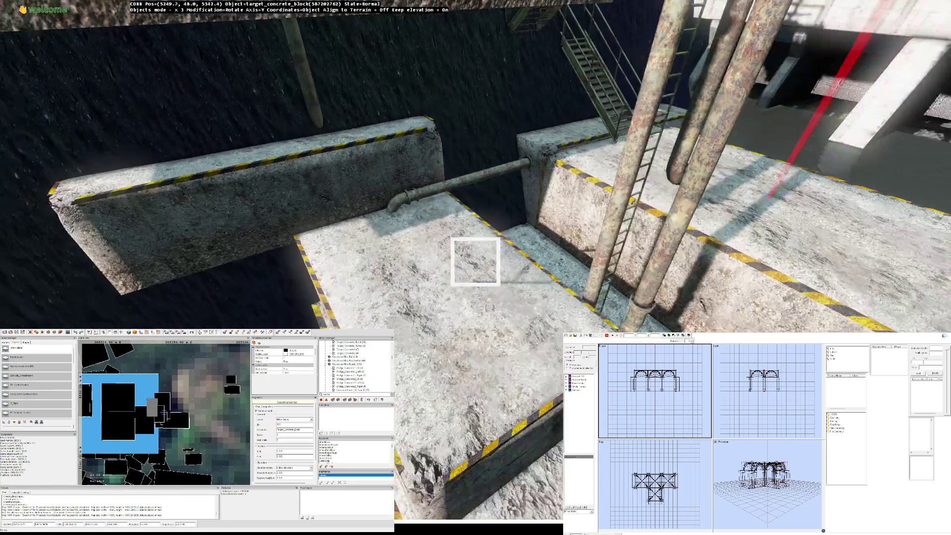
key("w")
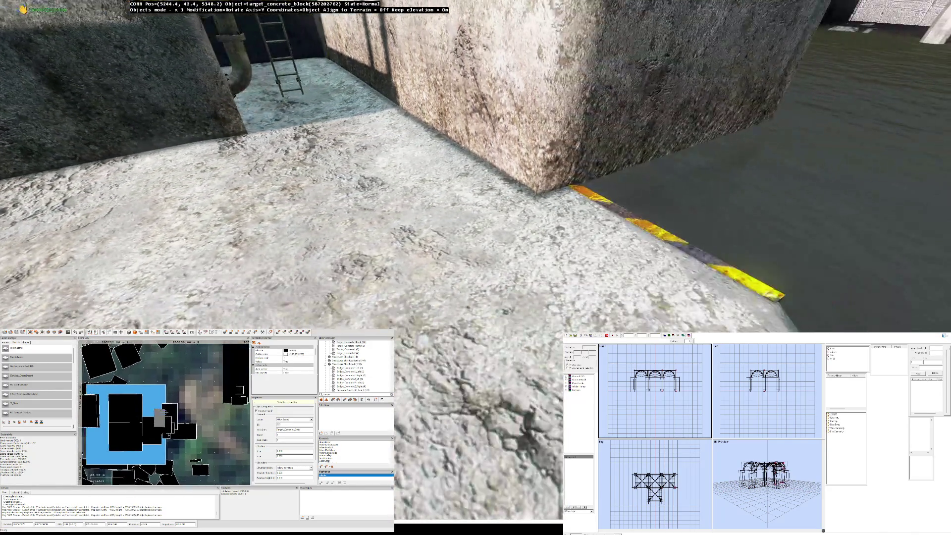
key("w")
mouse_move(476, 261)
left_mouse_down()
mouse_move(520, 260)
mouse_move(446, 261)
mouse_move(505, 260)
mouse_move(476, 261)
left_mouse_up()
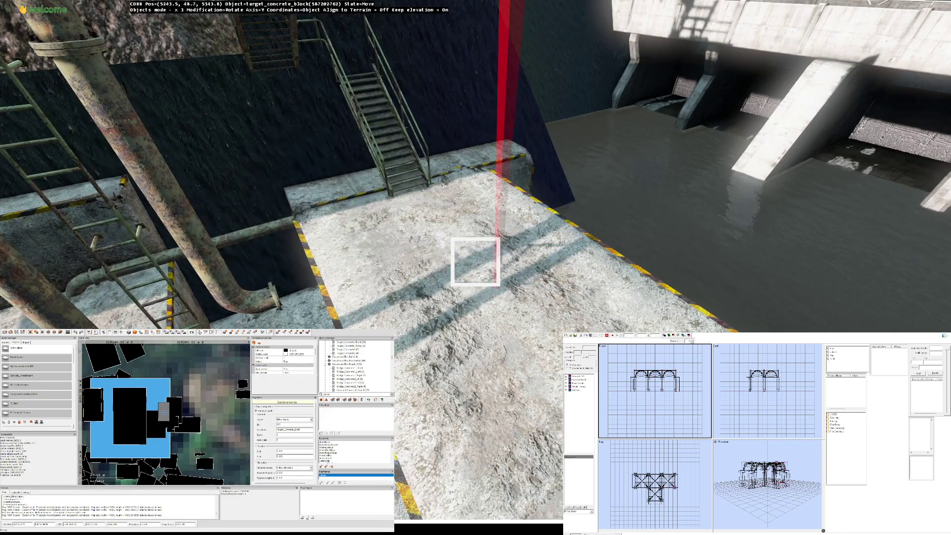
left_click_drag(475, 261, 475, 261)
Step: Fly in until the platform fills the view and clear the block selection
key("w")
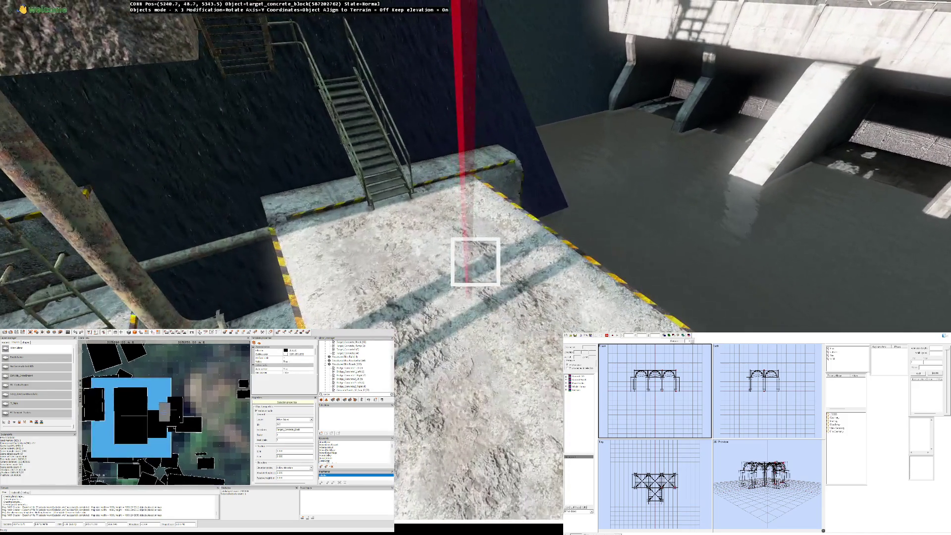
key("a")
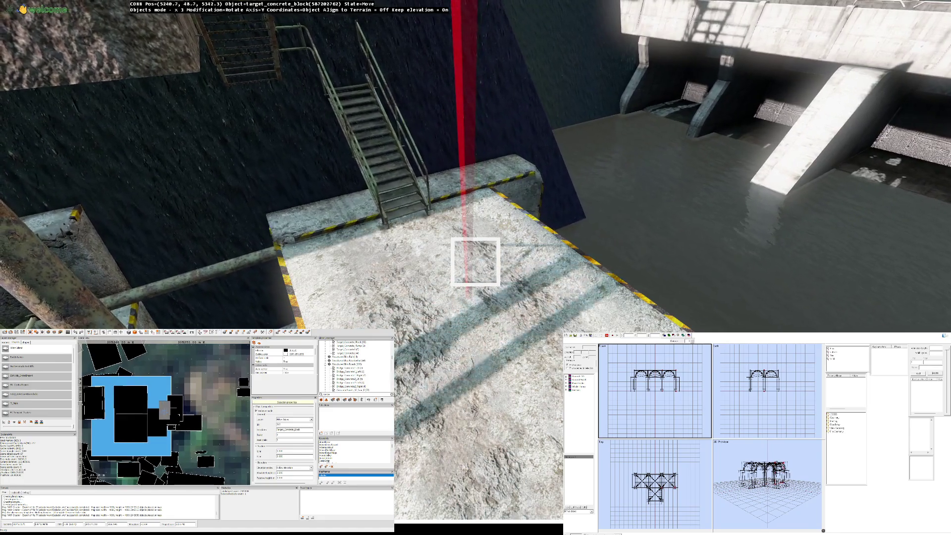
key("w")
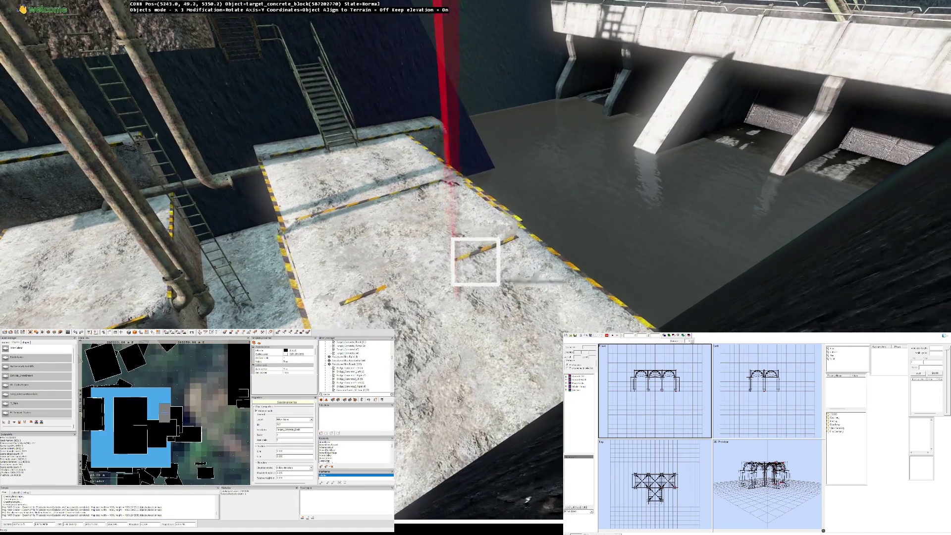
key("Delete")
Step: Adjust the block in rotate mode, finish the move and pull back to see block and pipes
left_click_drag(476, 261, 476, 262)
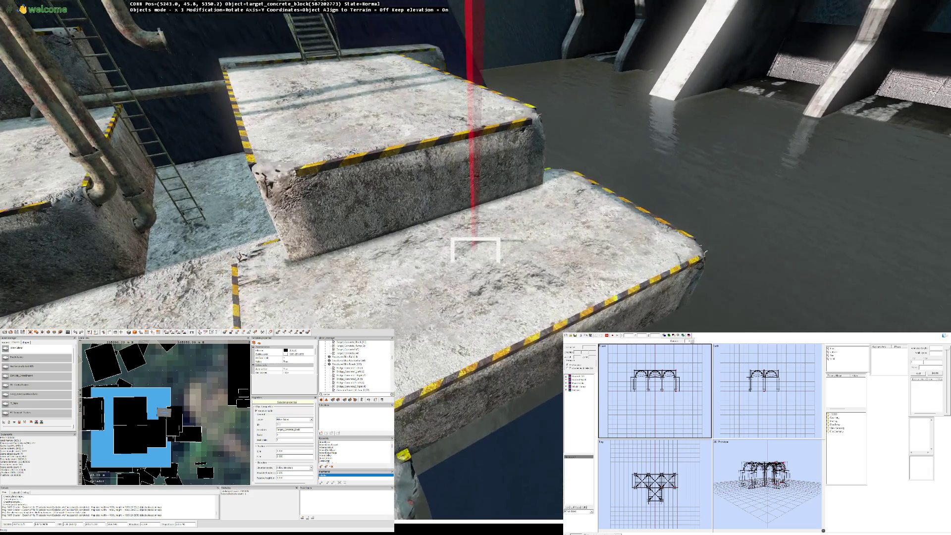
left_click_drag(476, 262, 475, 262)
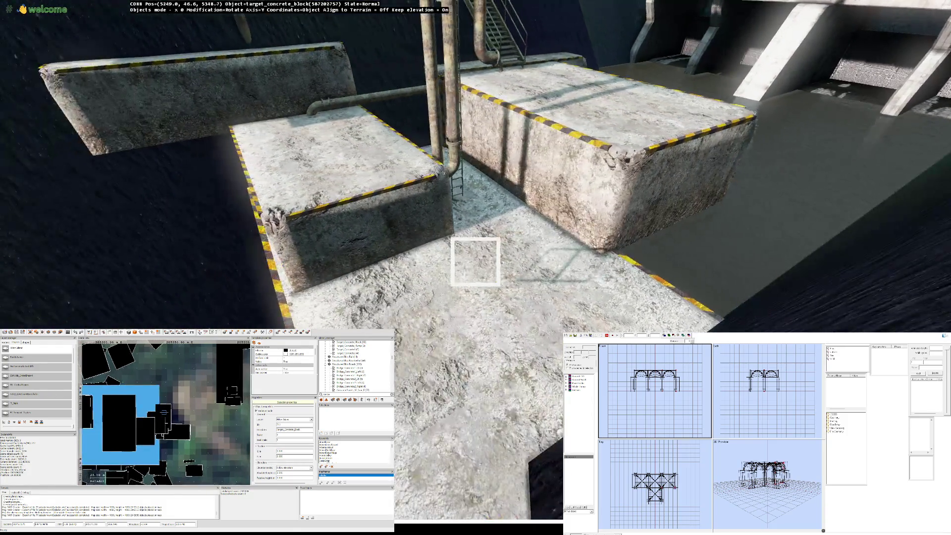
left_click(476, 261)
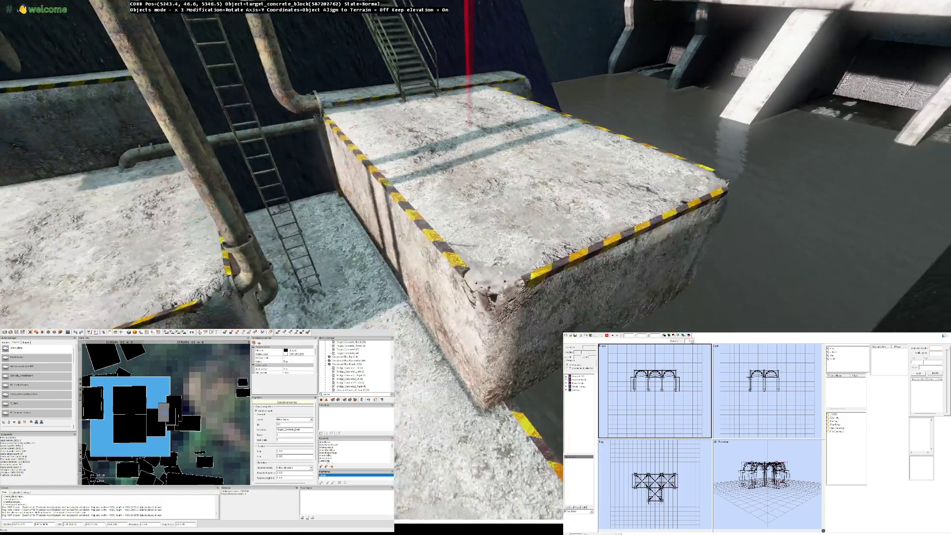
mouse_move(476, 262)
left_mouse_down()
mouse_move(465, 271)
mouse_move(476, 245)
mouse_move(476, 262)
left_mouse_up()
Step: Toggle through scale and rotate modes, then nudge the block beside the dam outlet into place
key("h")
key("r")
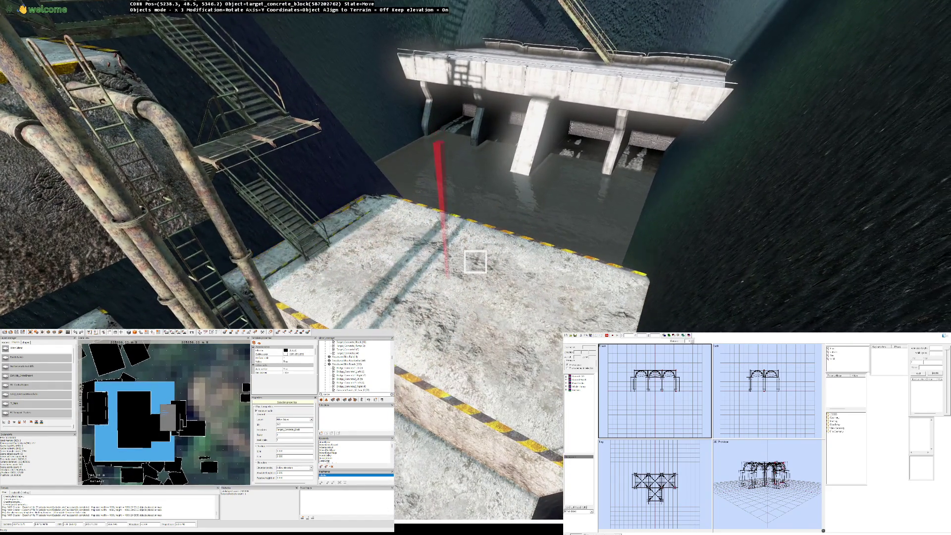
left_click_drag(475, 262, 475, 262)
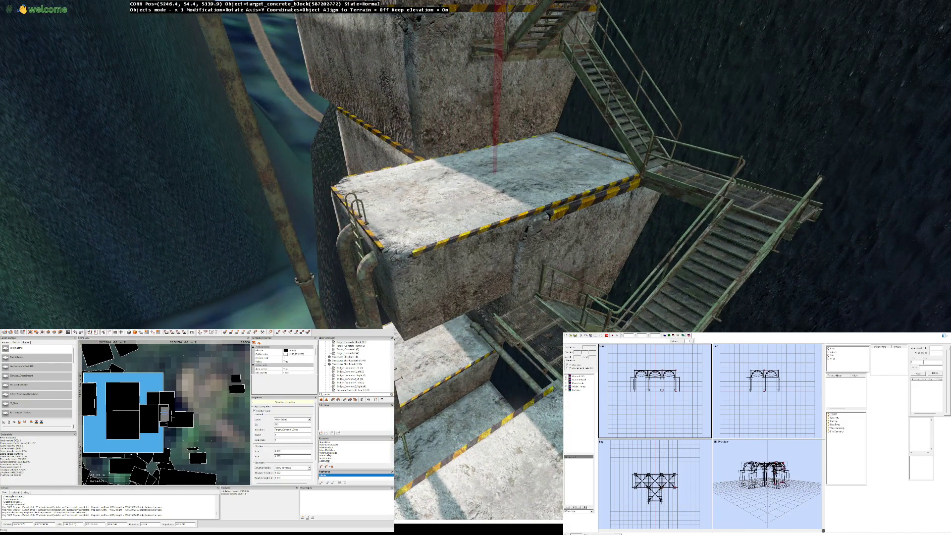
key("s")
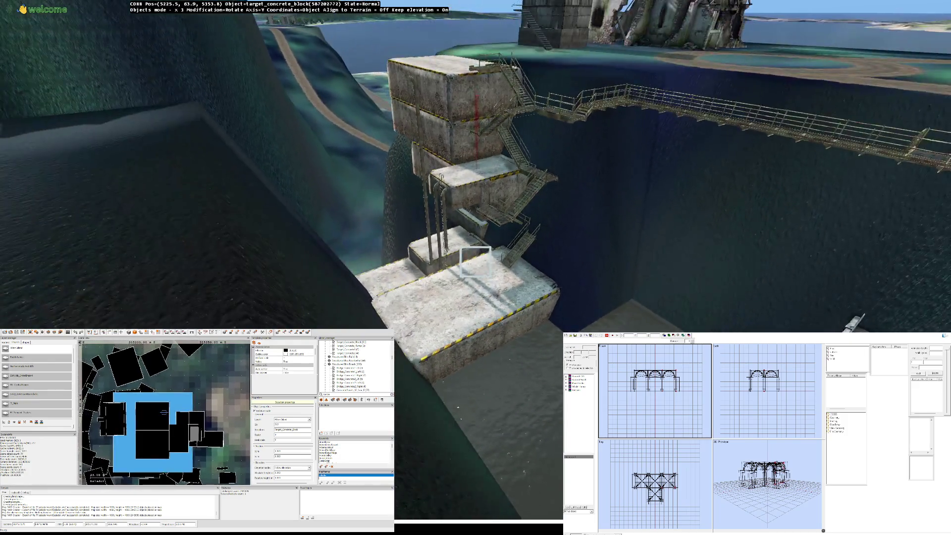
key("w")
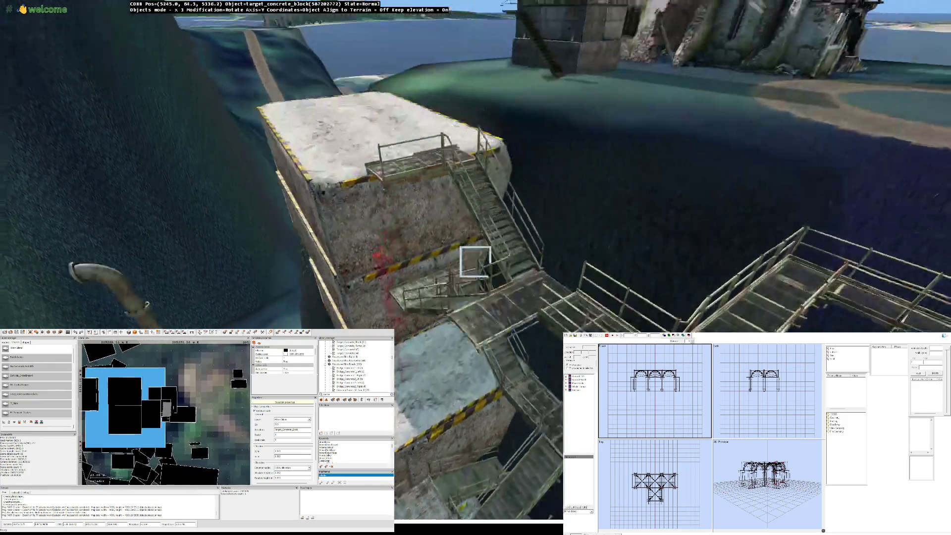
key("w")
key("w")
key("w")
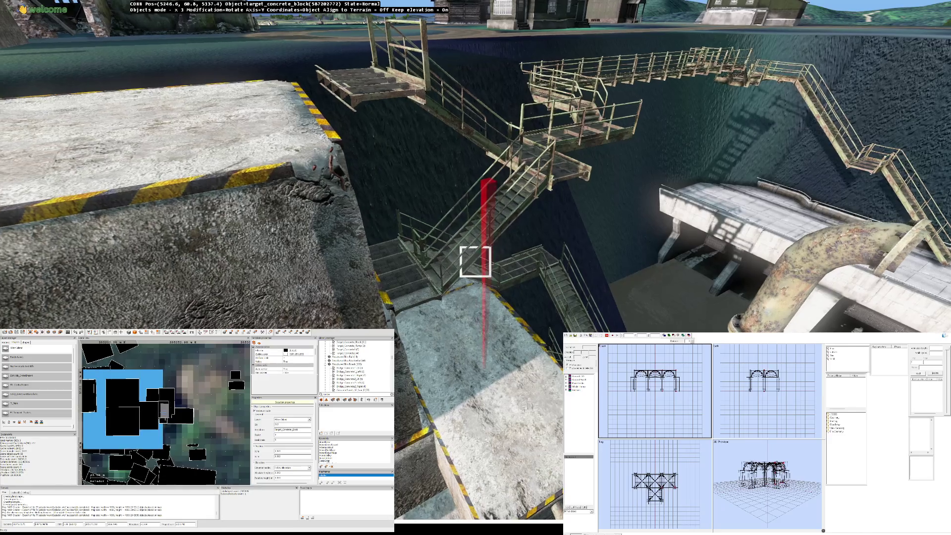
key("w")
key("s")
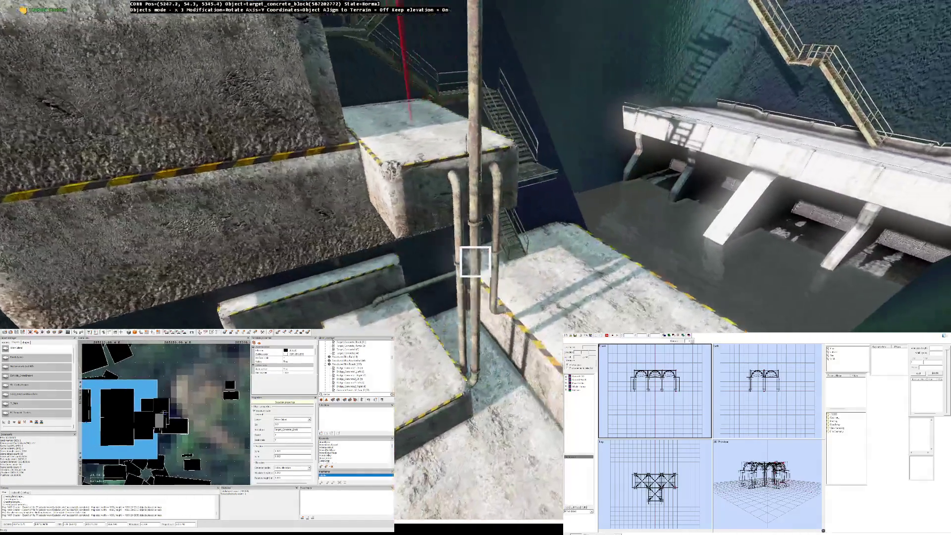
key("w")
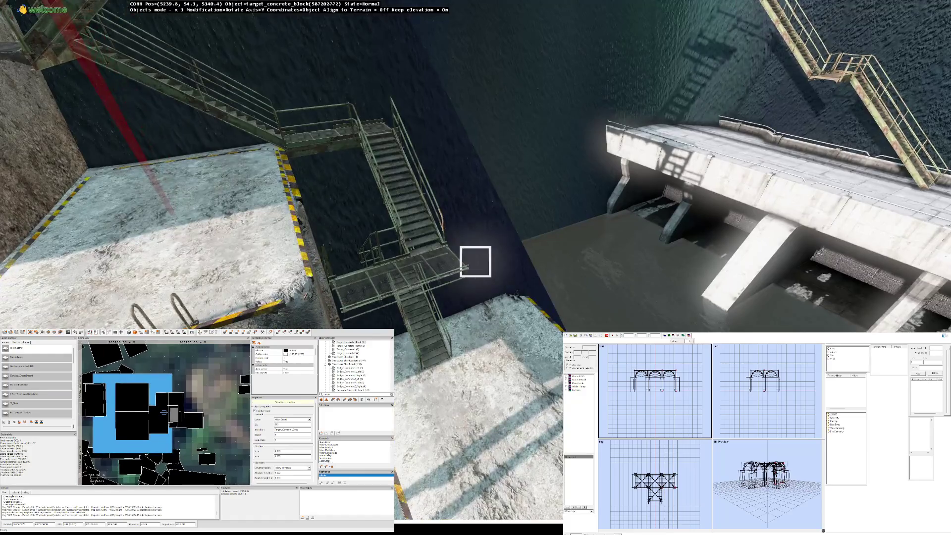
key("q")
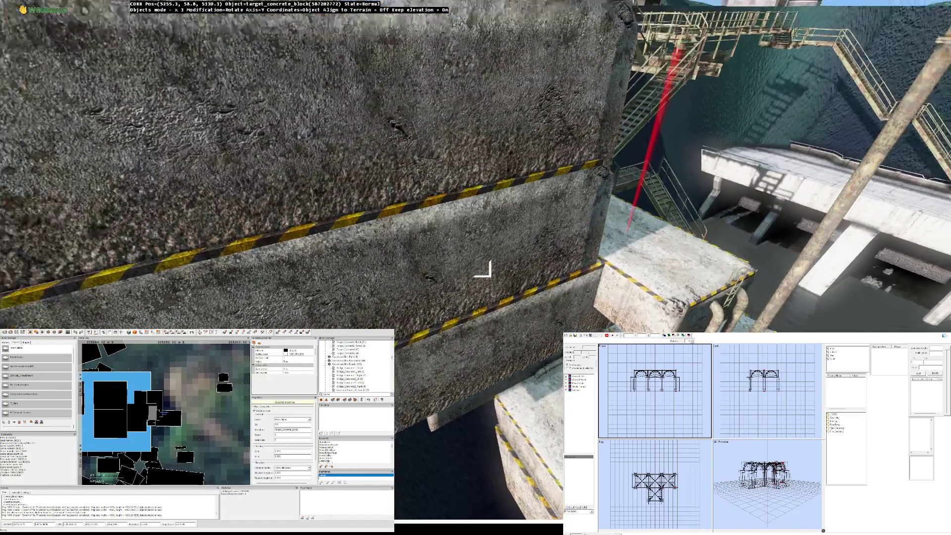
key("z")
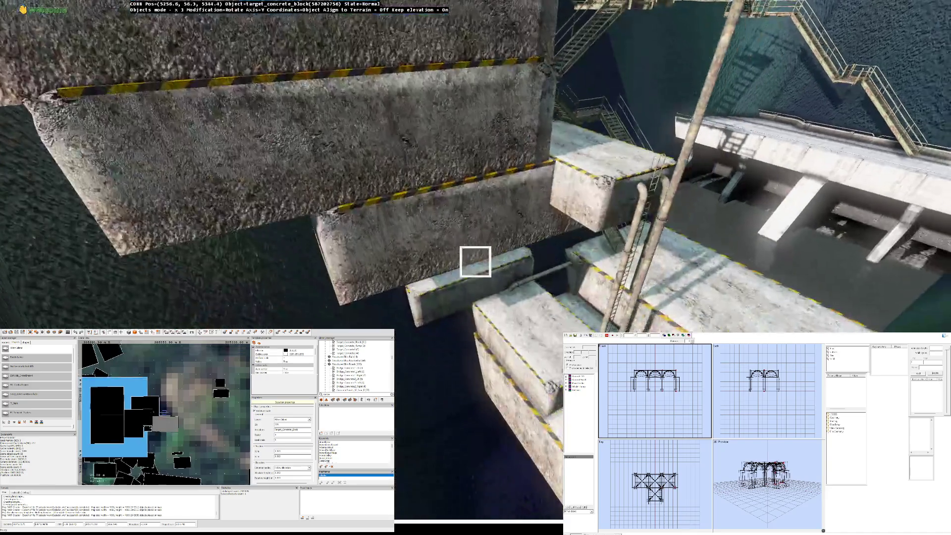
key("q")
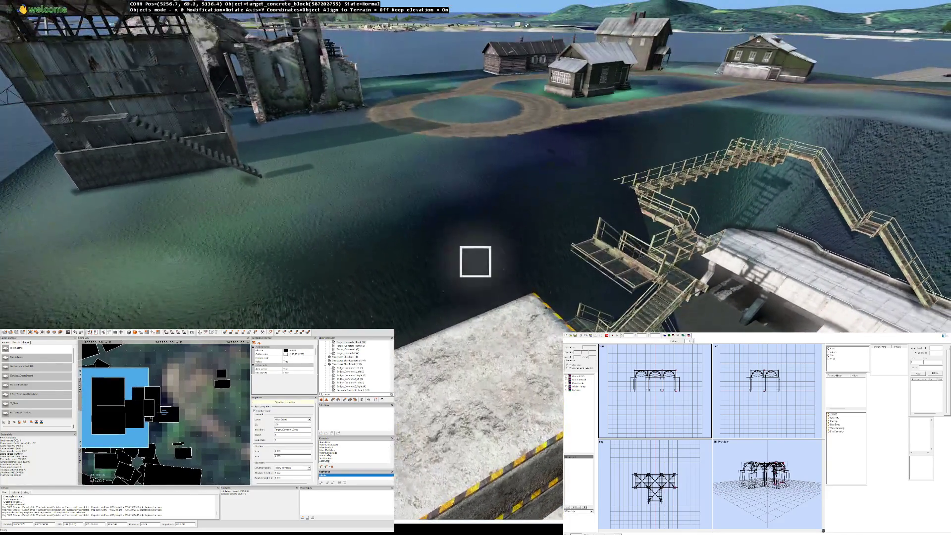
key("z")
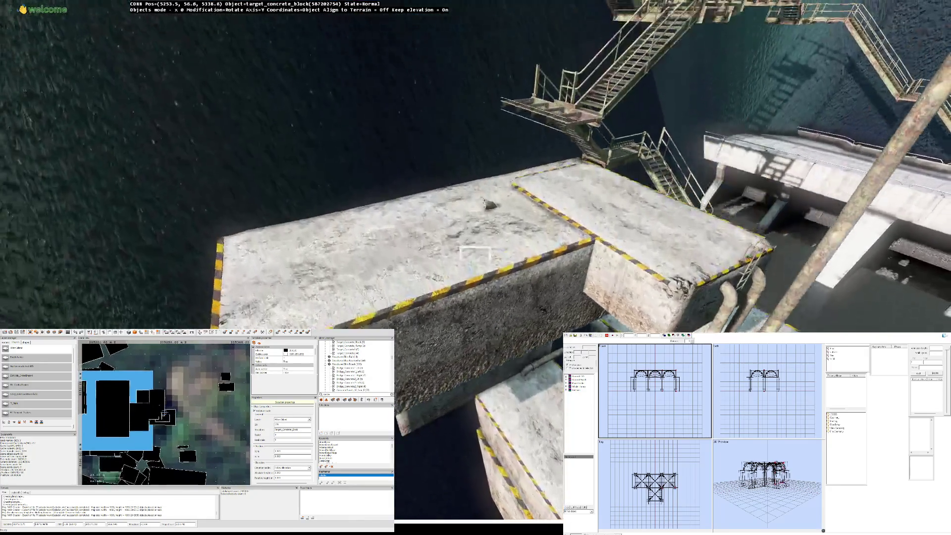
Step: Nudge the concrete block into position while circling it to check its edges
key("q")
key("z")
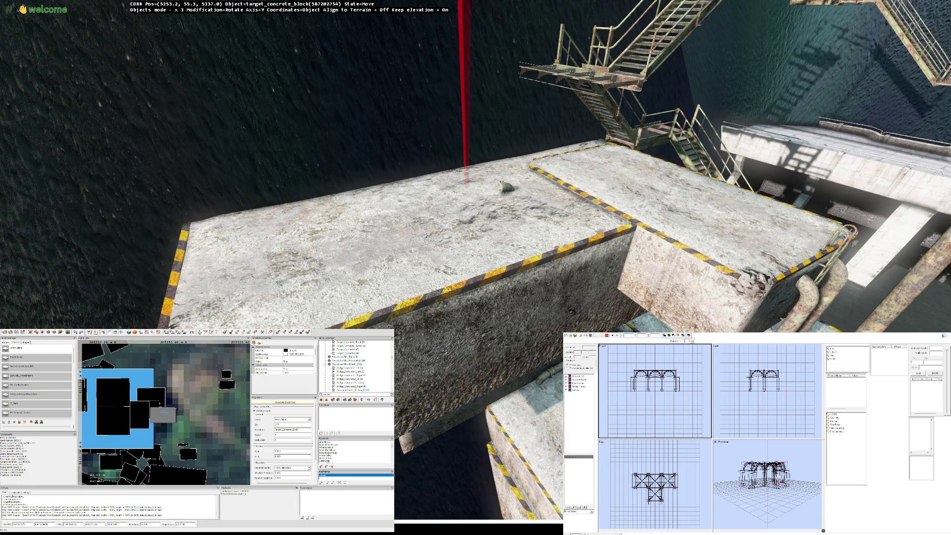
key("Right")
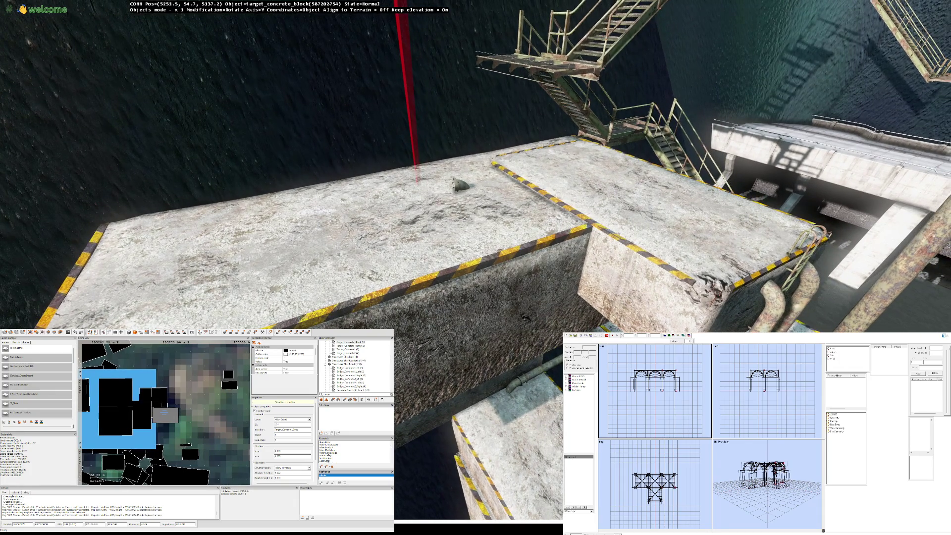
key("Left")
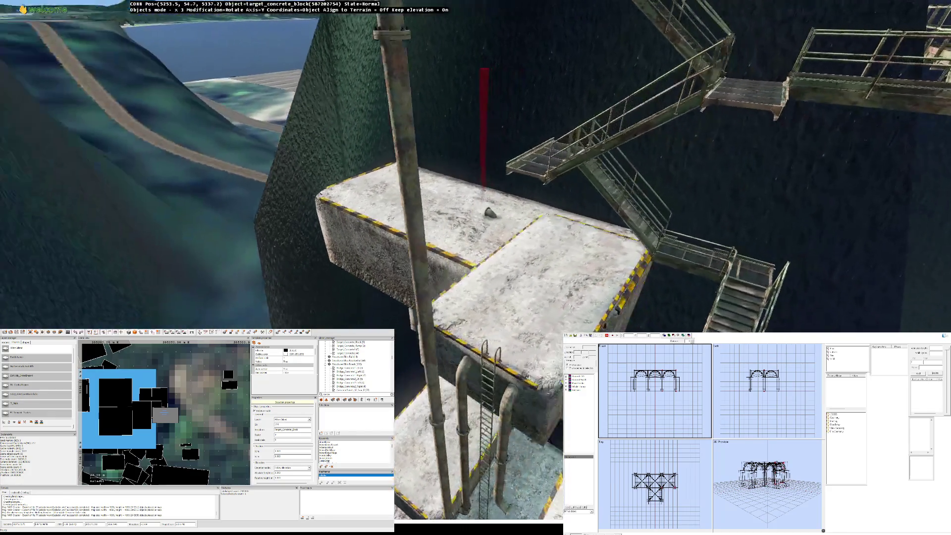
key("Left")
key("Left")
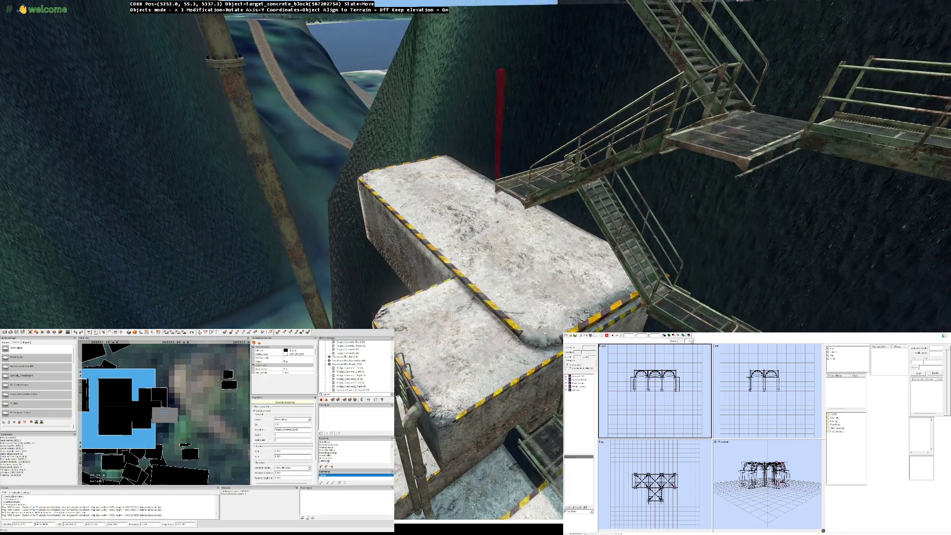
key("Left")
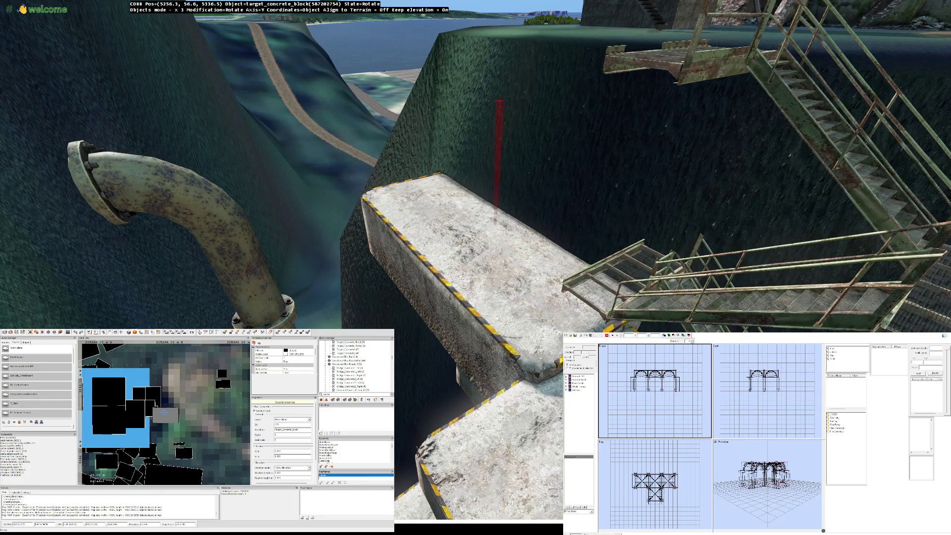
key("Left")
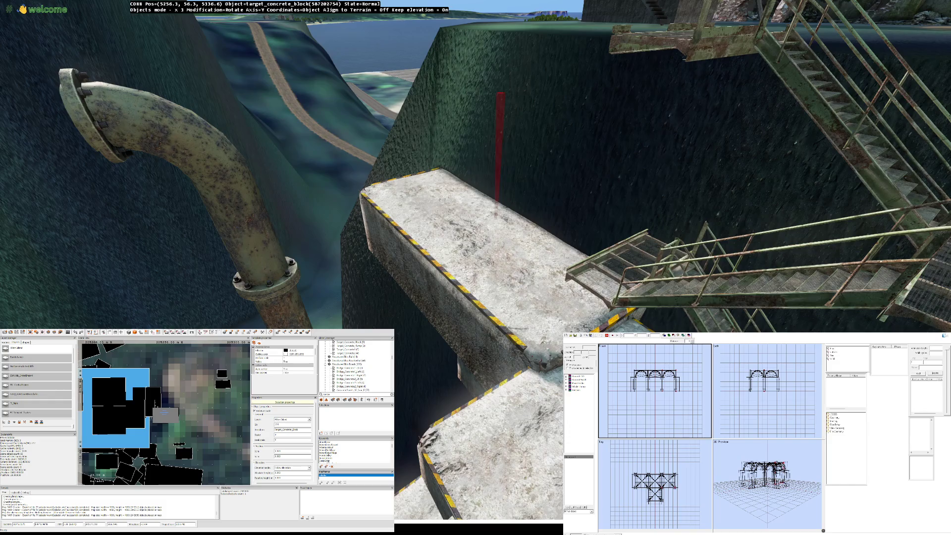
key("Left")
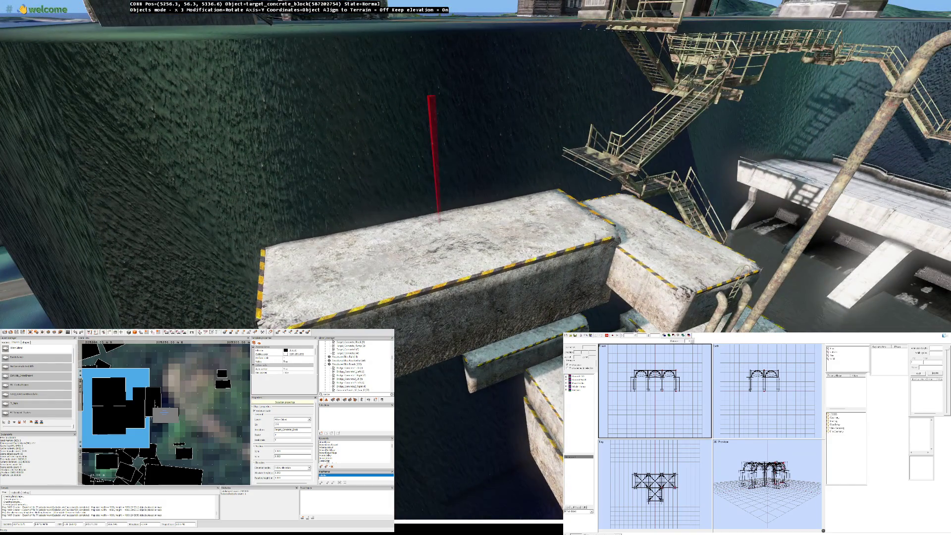
Step: Cut the concrete block from its ledge and paste it higher on the dam wall
key("Delete")
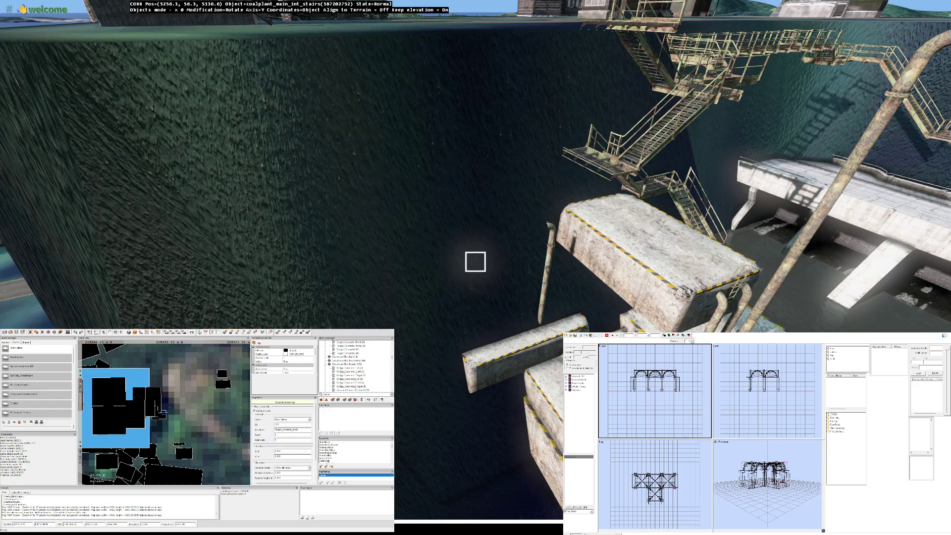
key("Up")
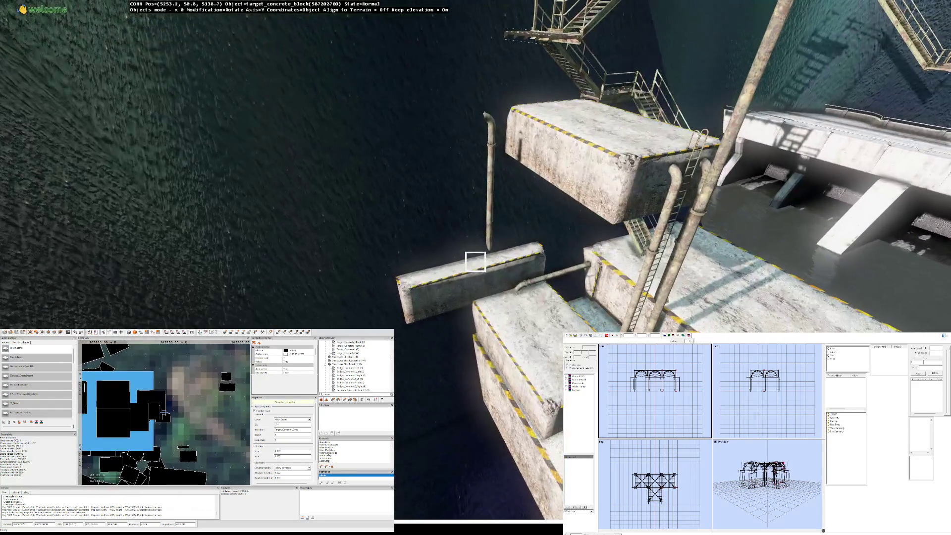
key("Left")
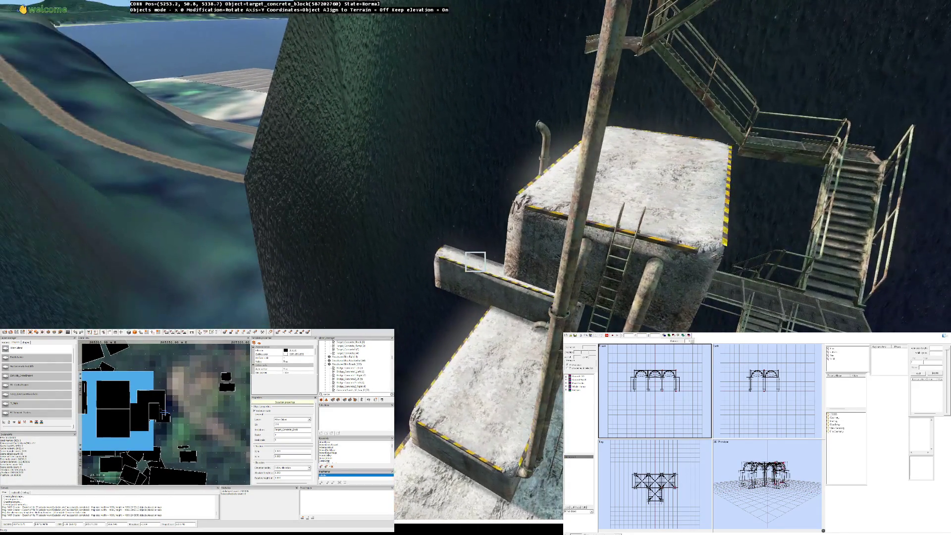
key("Down")
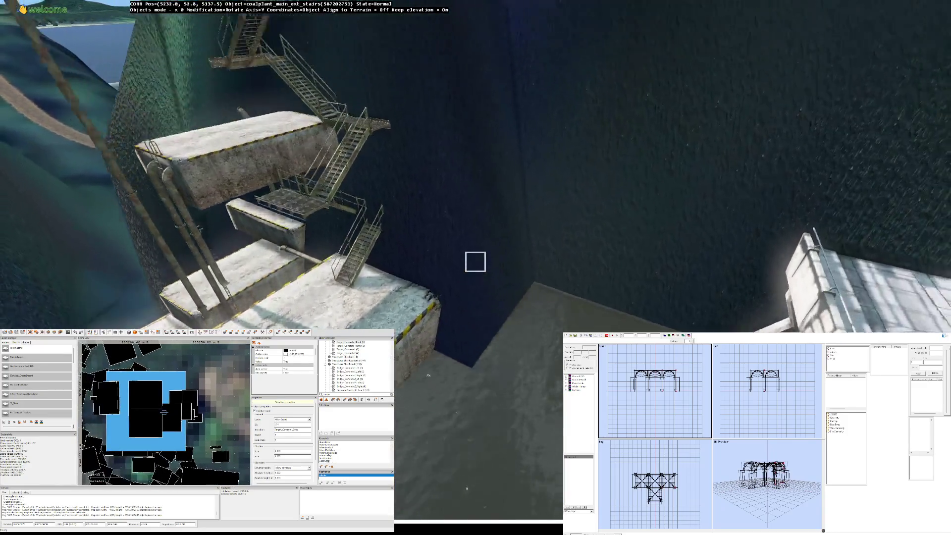
key("Up")
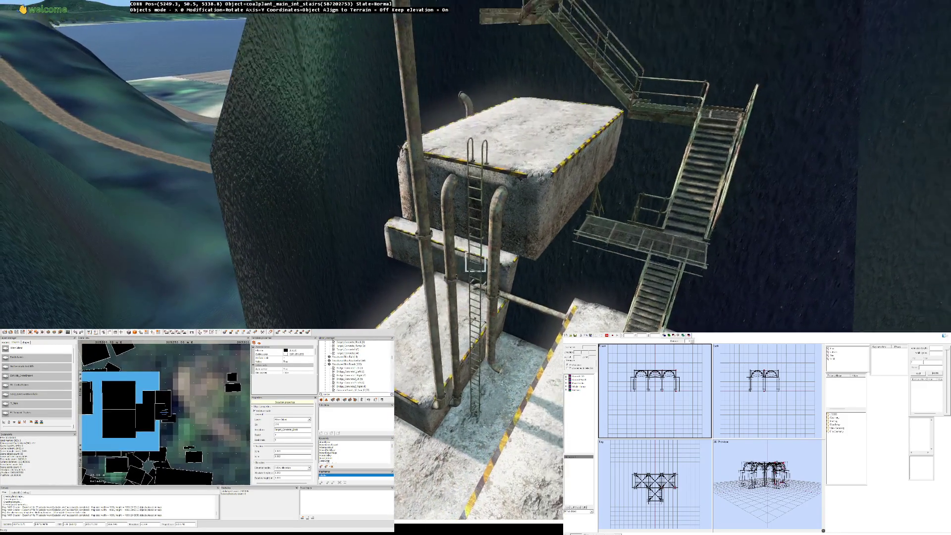
key("Down")
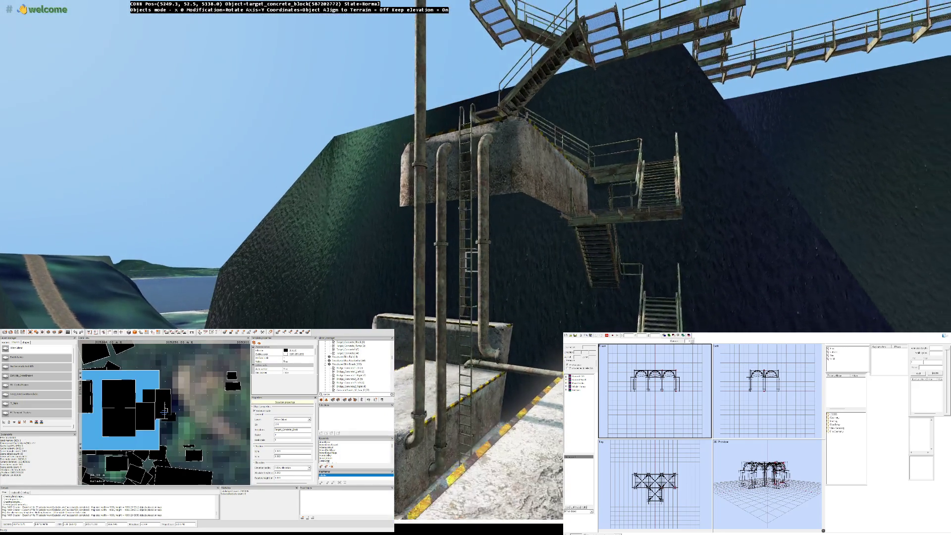
key("Right")
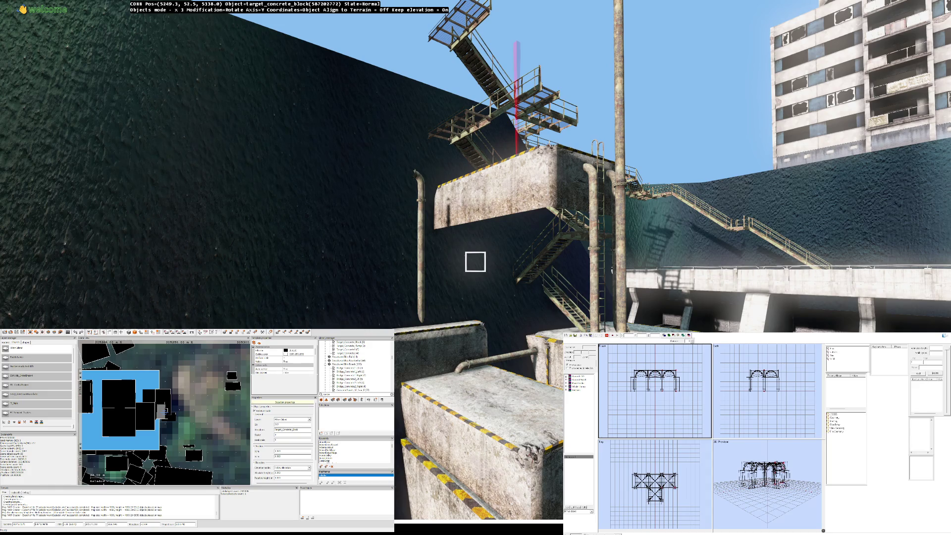
key("ctrl+v")
Step: Rotate the upper block, raise it under the stairs and tilt it so it sits level
left_click_drag(476, 262, 476, 262)
key("y")
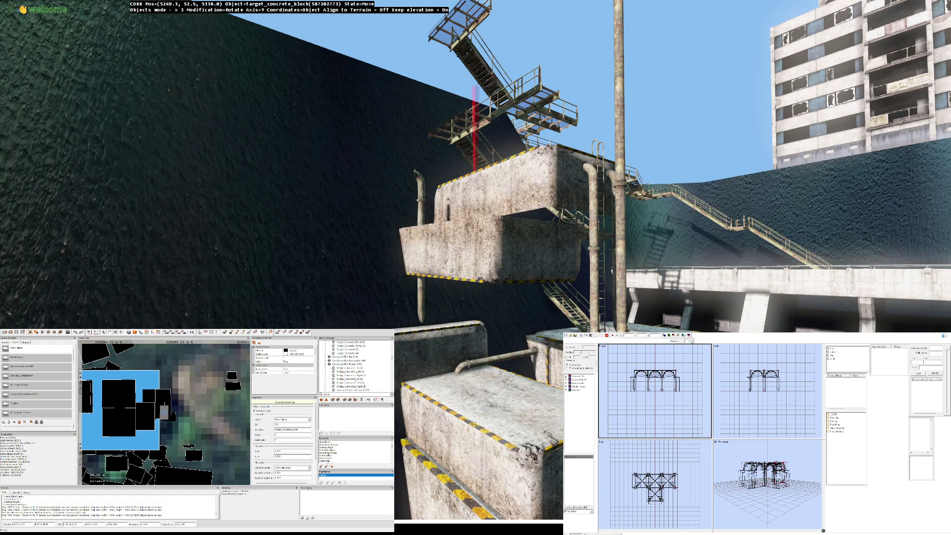
key("Down")
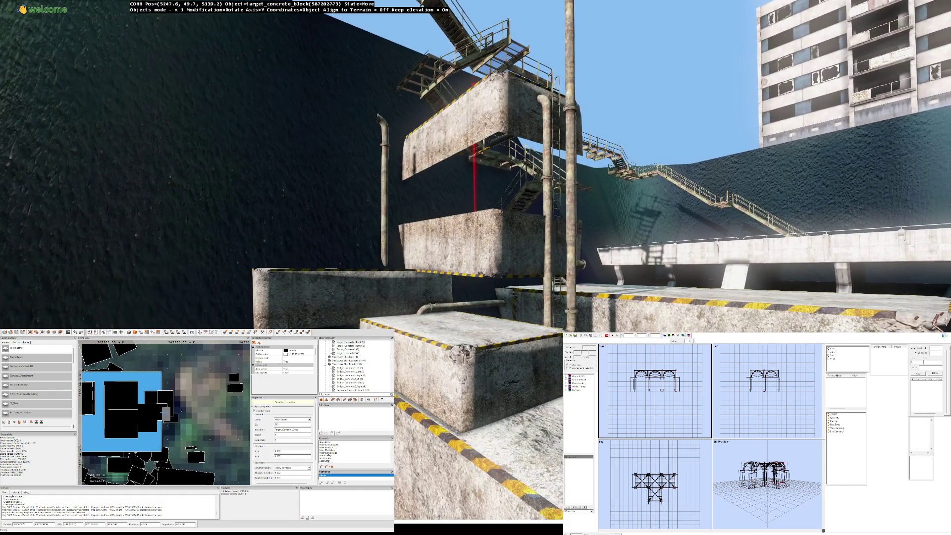
left_click_drag(475, 262, 476, 262)
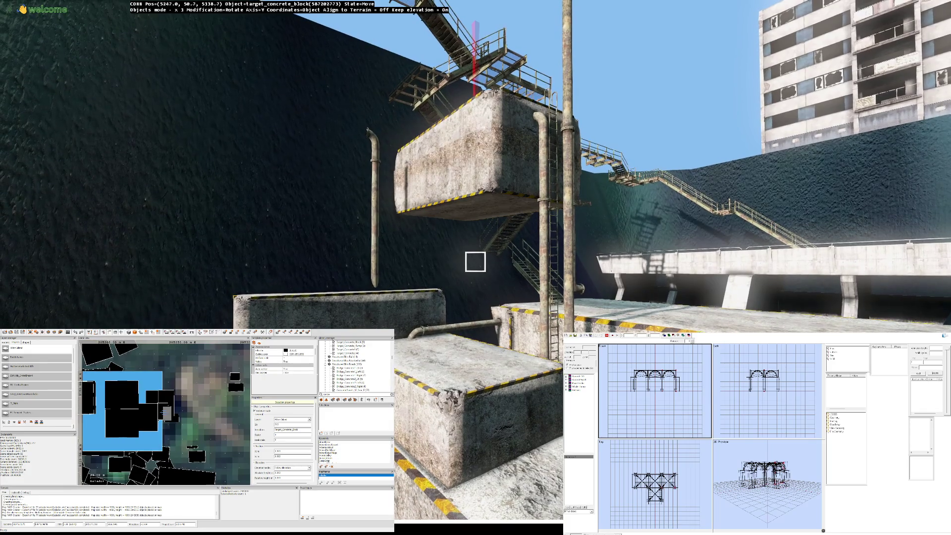
left_click_drag(475, 261, 476, 262)
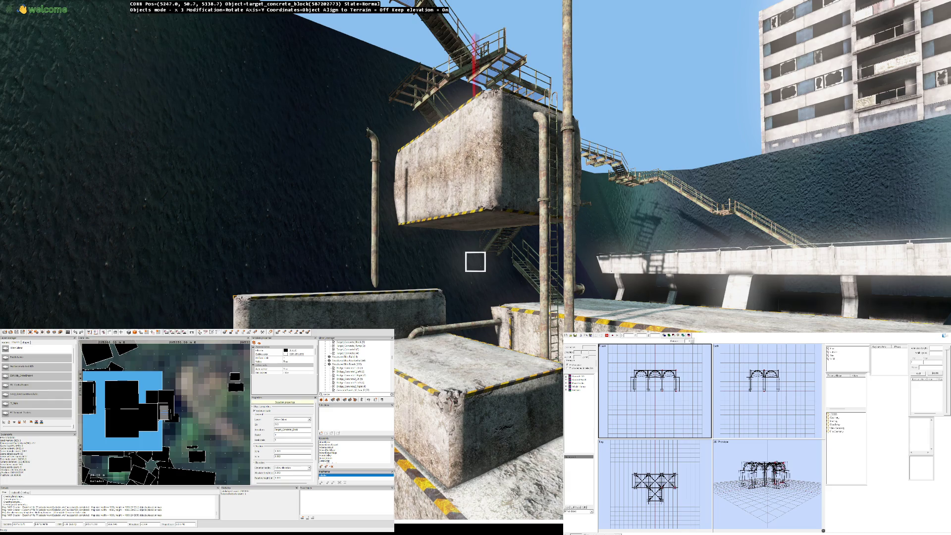
key("w")
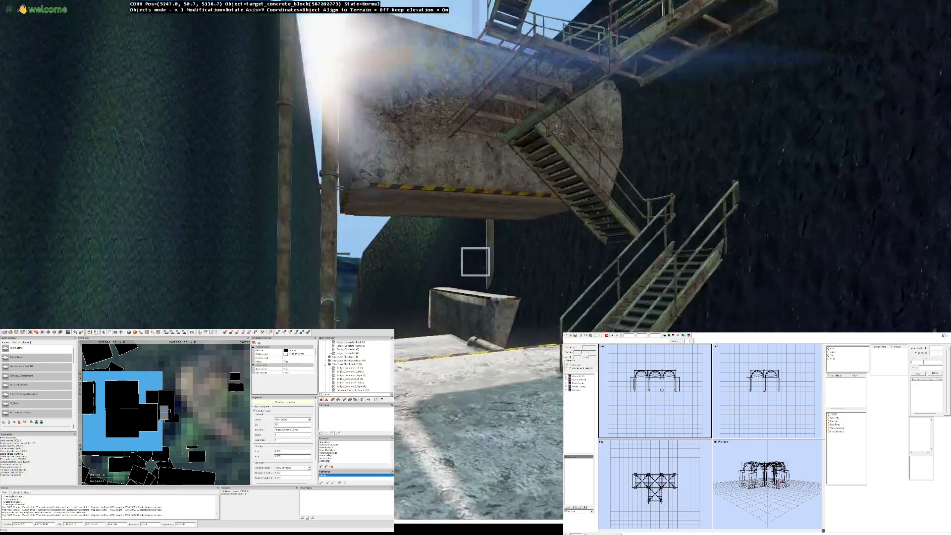
key("w")
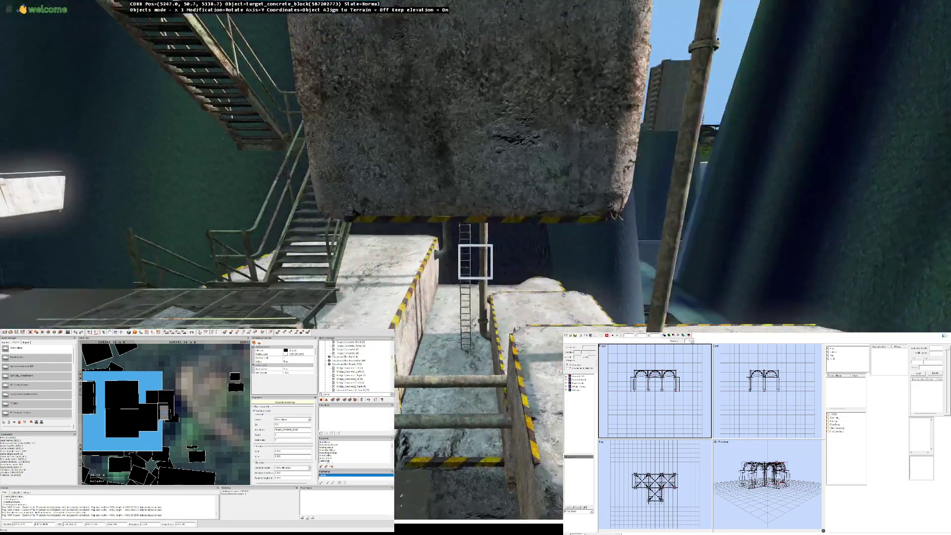
key("w")
key("w")
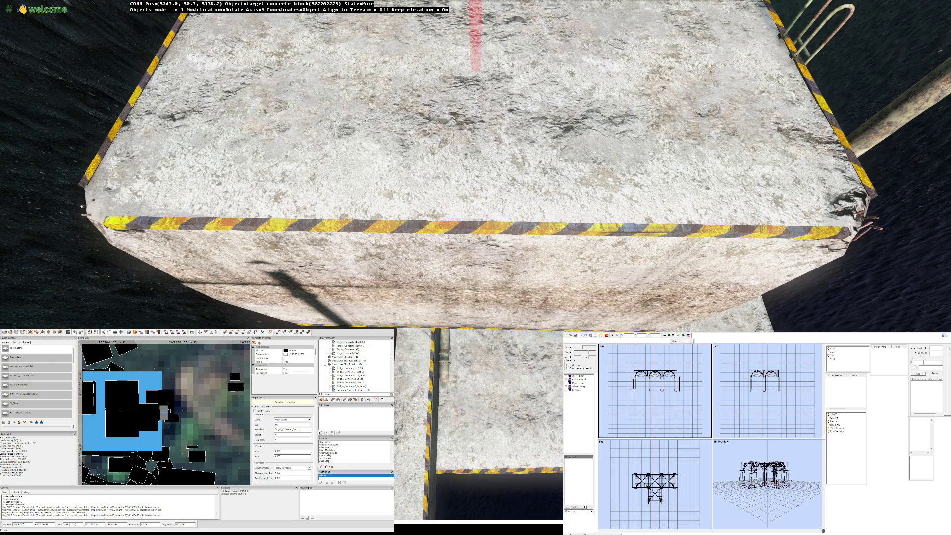
key("w")
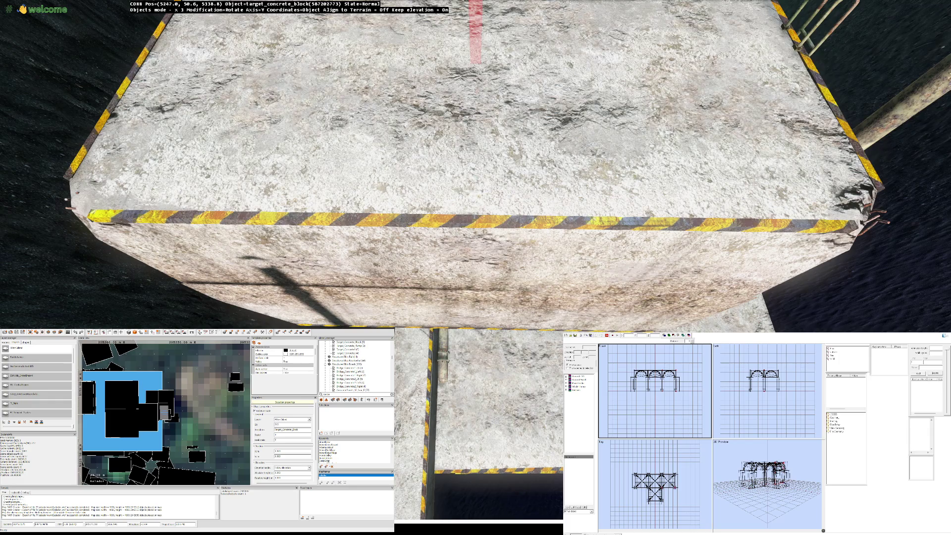
key("s")
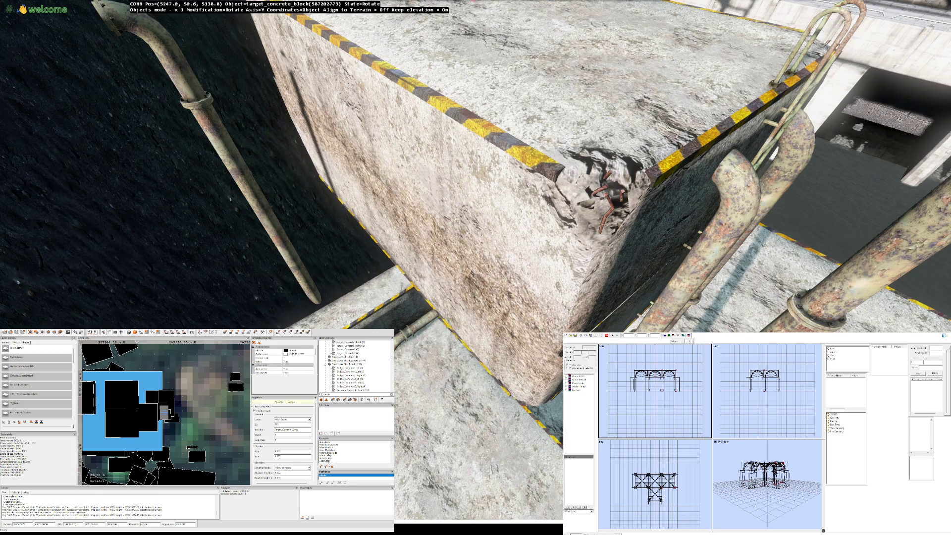
left_click_drag(594, 208, 594, 223)
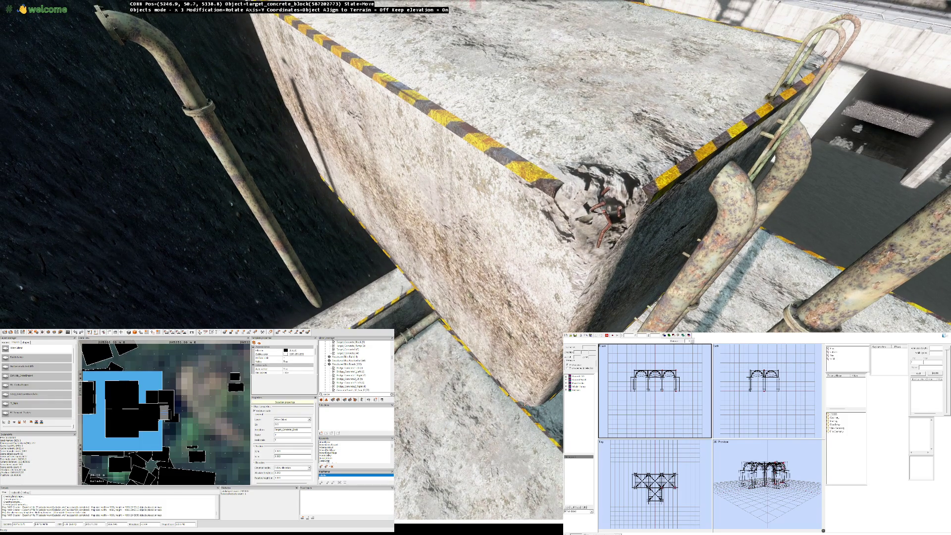
left_click_drag(595, 222, 595, 226)
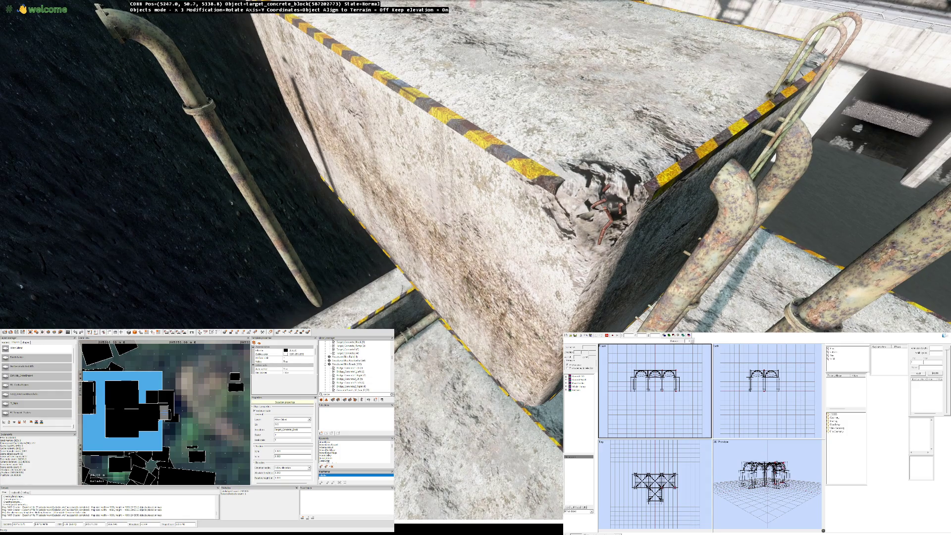
key("Down")
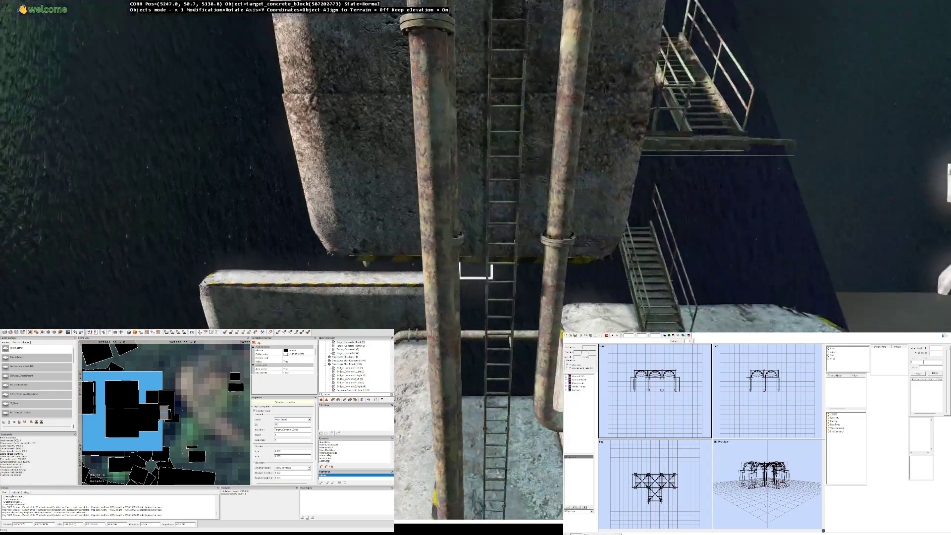
key("Up")
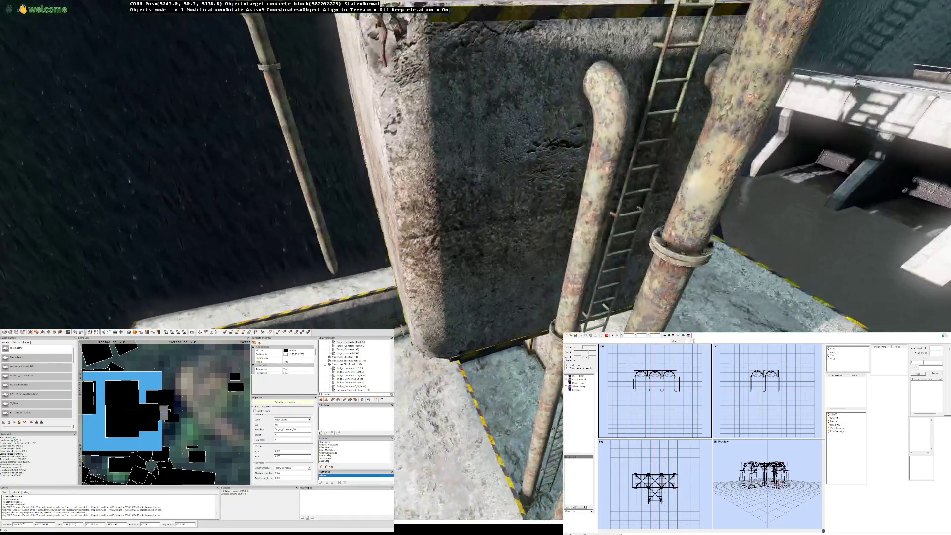
key("Down")
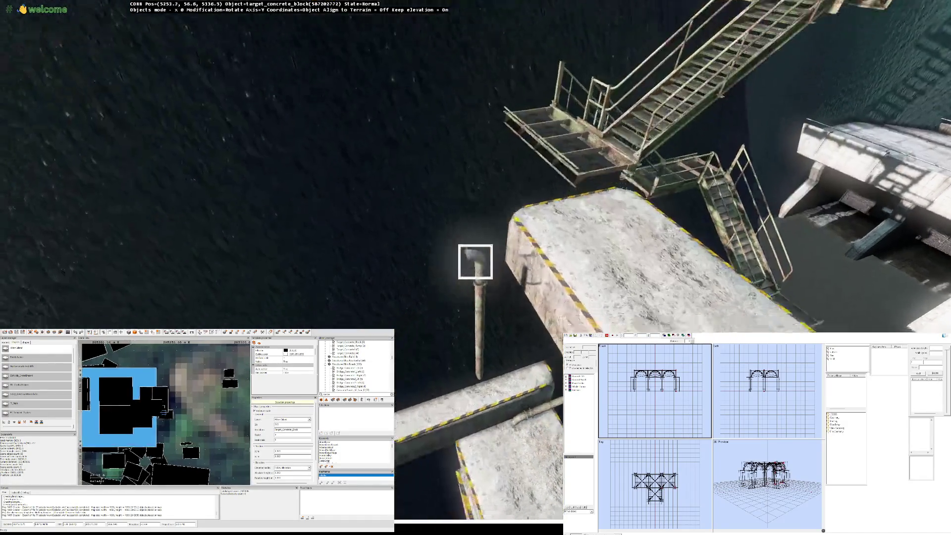
Step: Orbit back for a wide view of the pier, stairs and dam wall
key("Down")
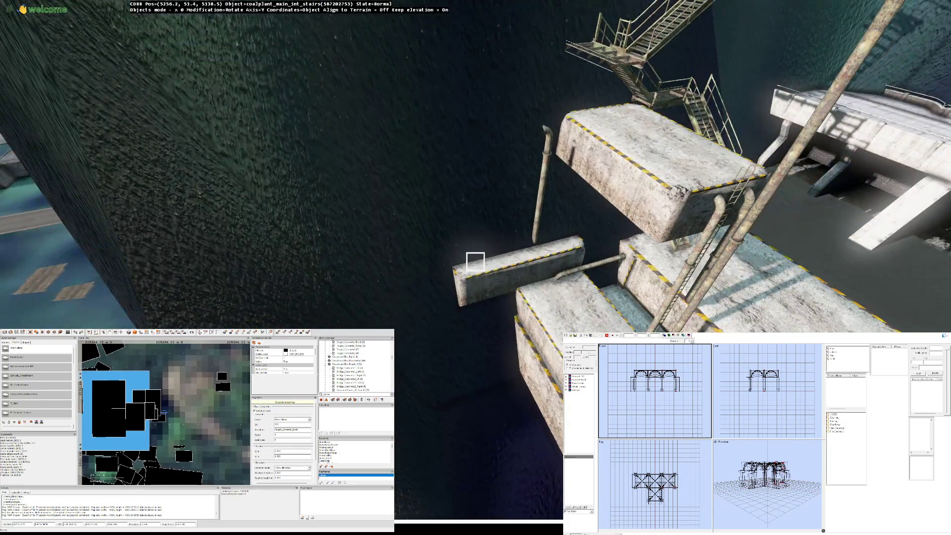
key("Left")
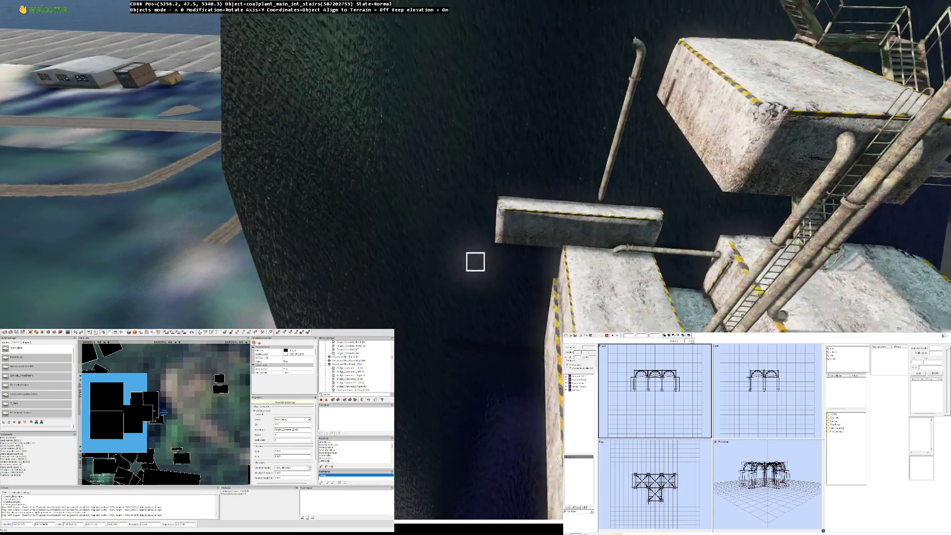
key("Up")
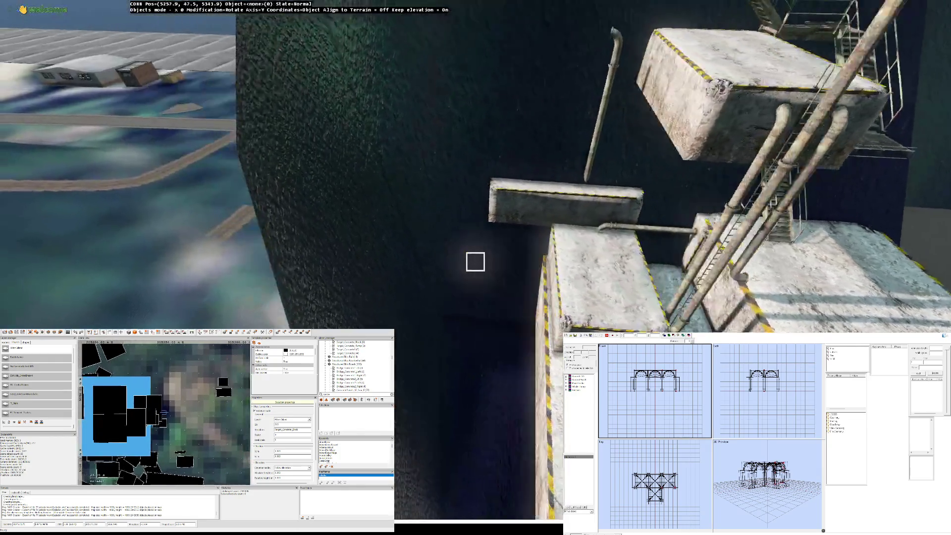
key("Down")
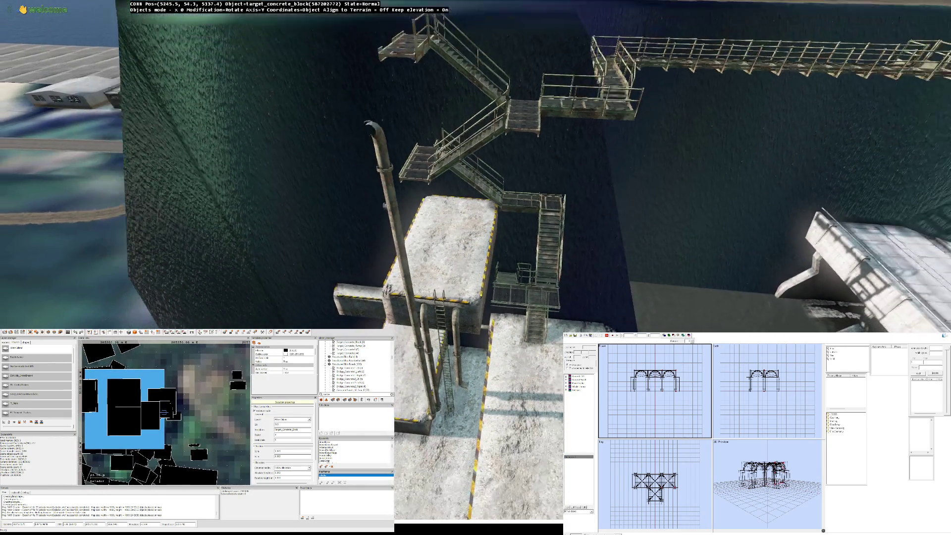
key("Down")
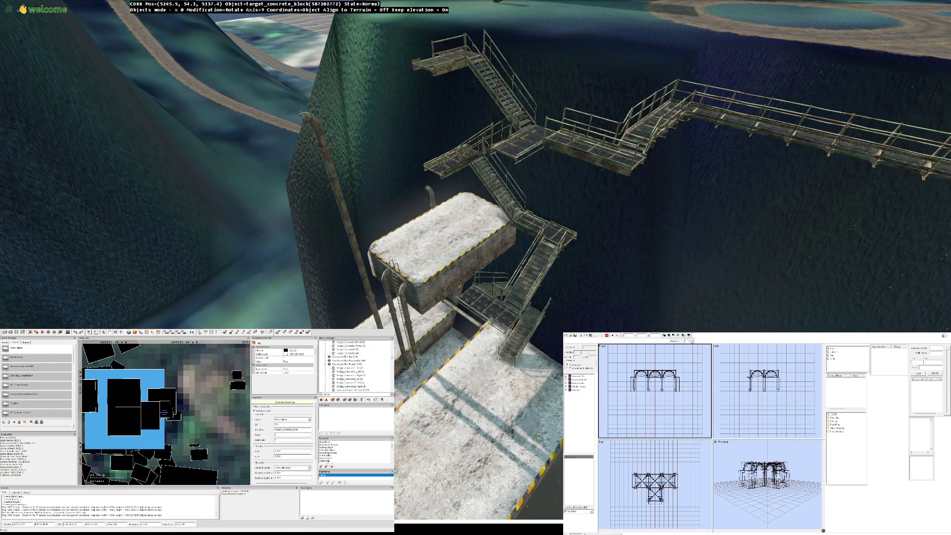
key("Down")
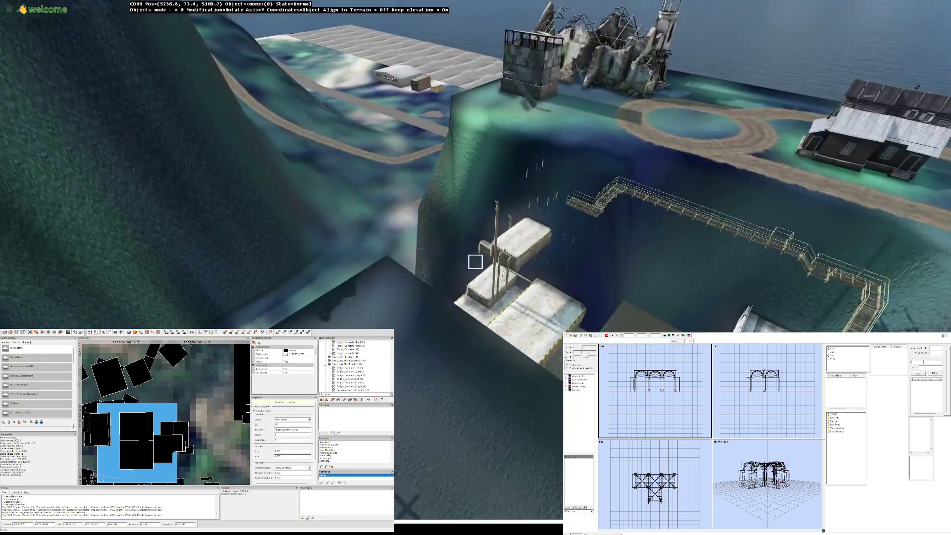
Step: Circle in above the concrete blocks to frame the small slanted block for repositioning
key("Left")
key("Right")
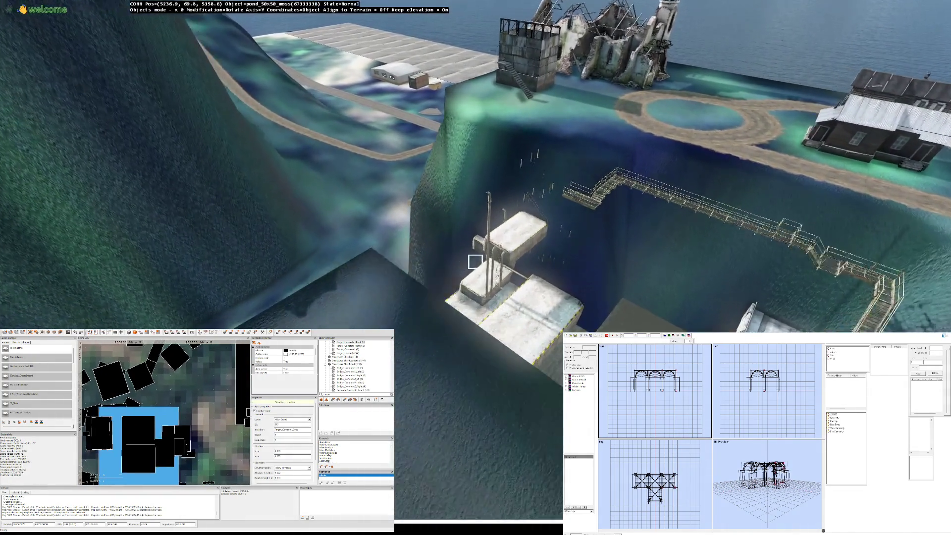
key("Up")
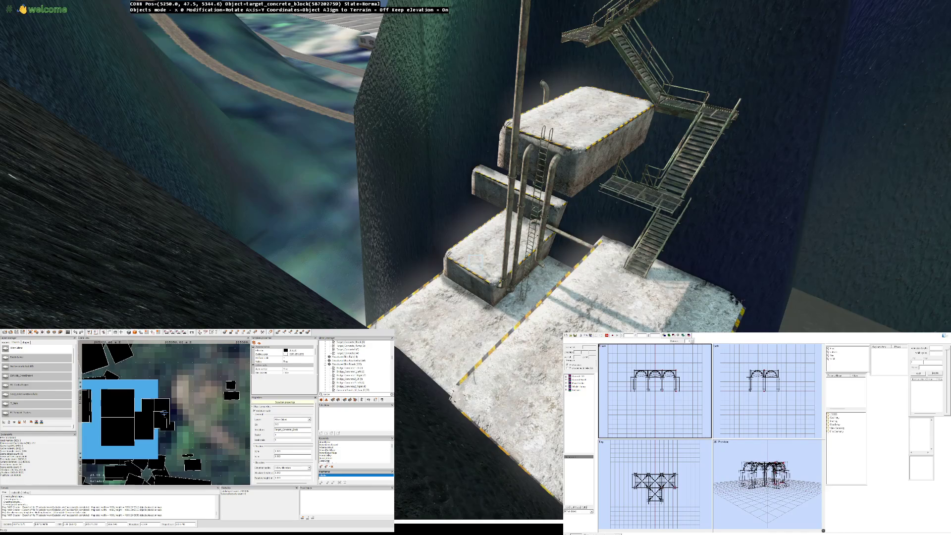
key("Left")
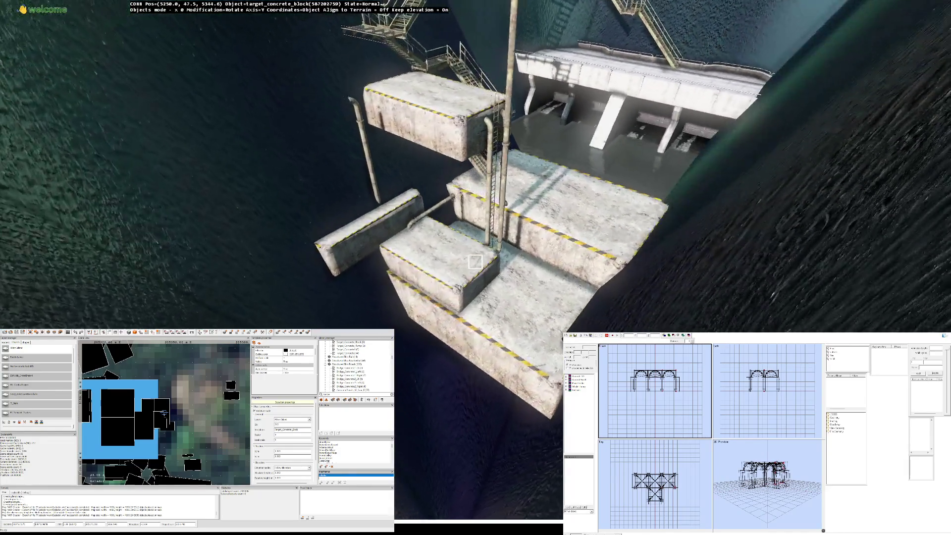
key("Right")
key("Down")
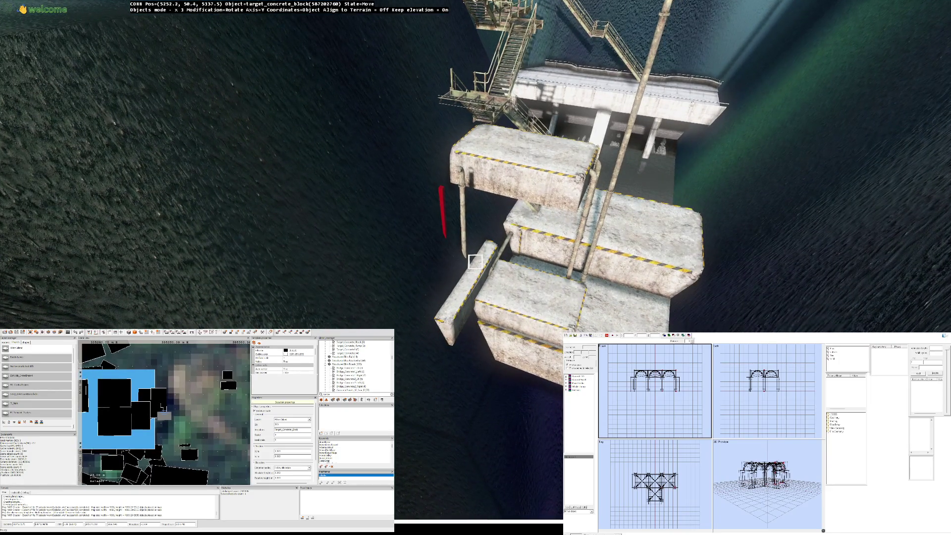
Step: Raise the small block and carry it under the ledges, dropping it as an extra step below the pipes
key("Page_Up")
key("Up")
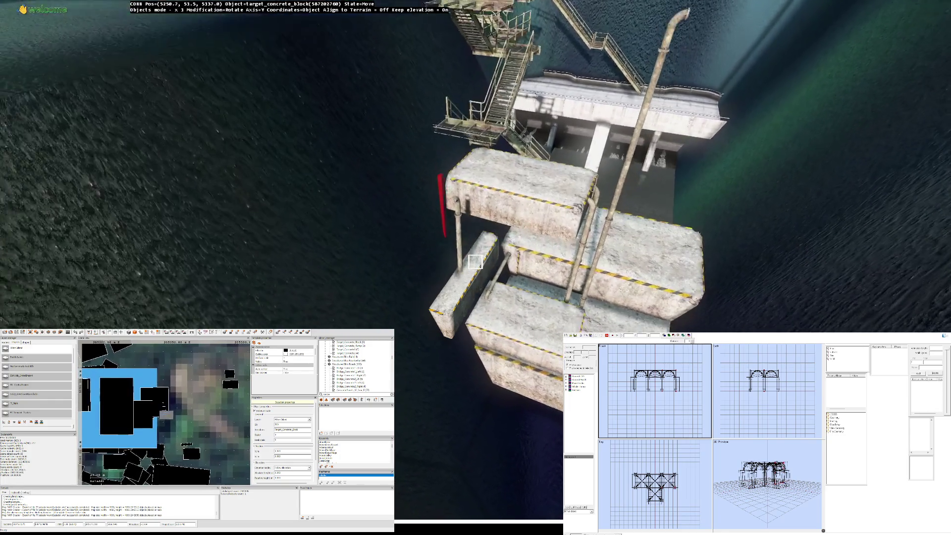
key("Up")
key("Up")
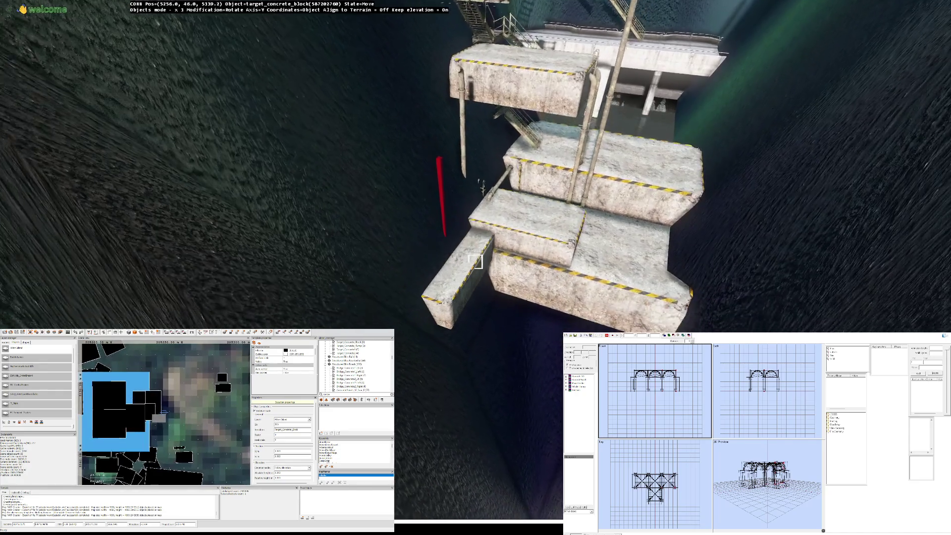
key("Up")
key("Up")
key("Up")
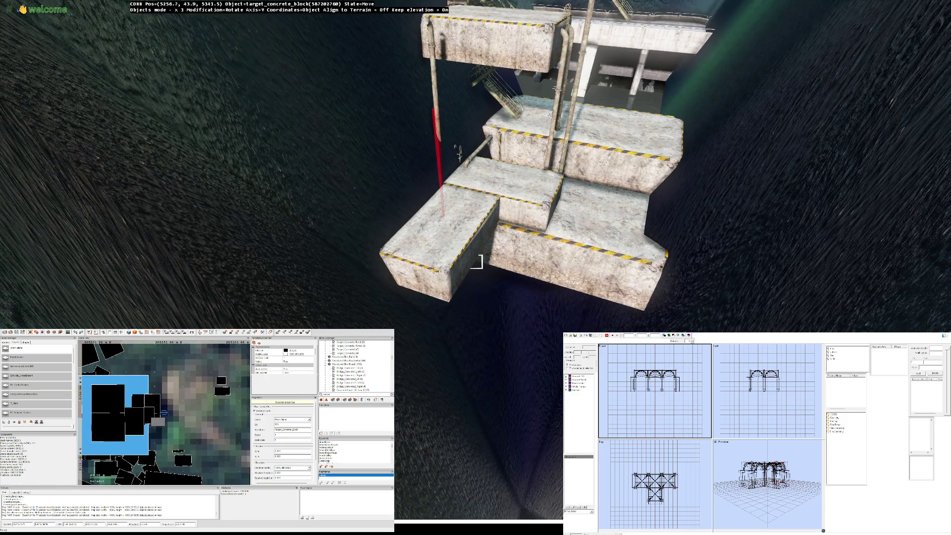
key("Down")
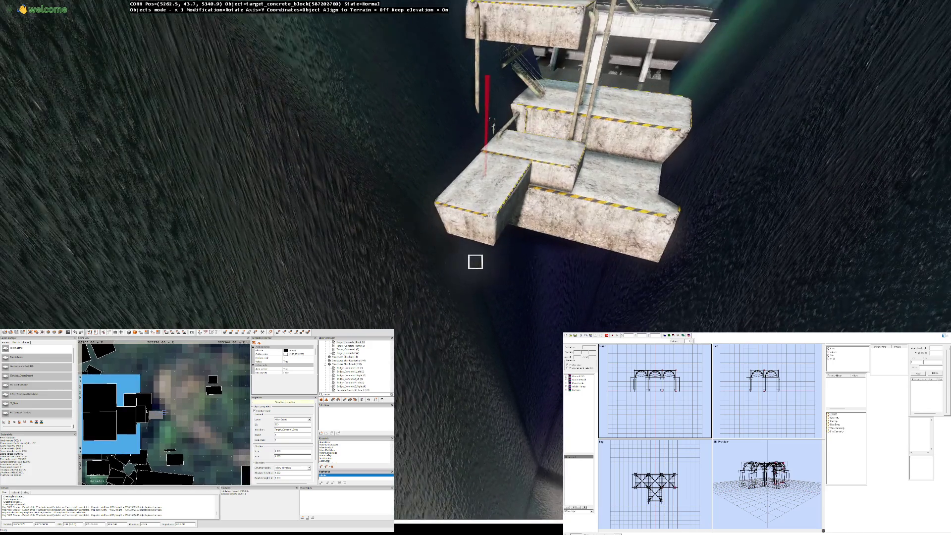
Step: Orbit around the stacked ledges to check the new step's placement beside the dam
key("Up")
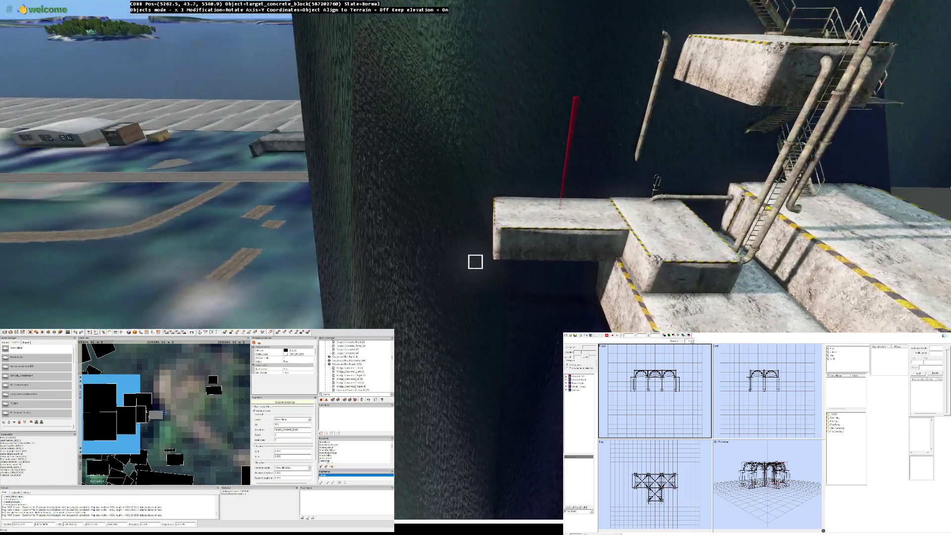
key("Left")
key("Down")
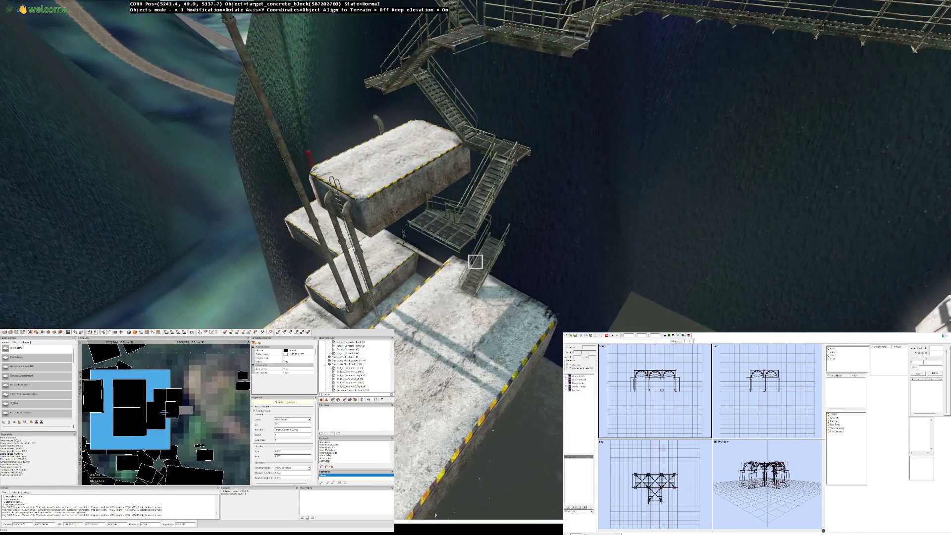
key("Down")
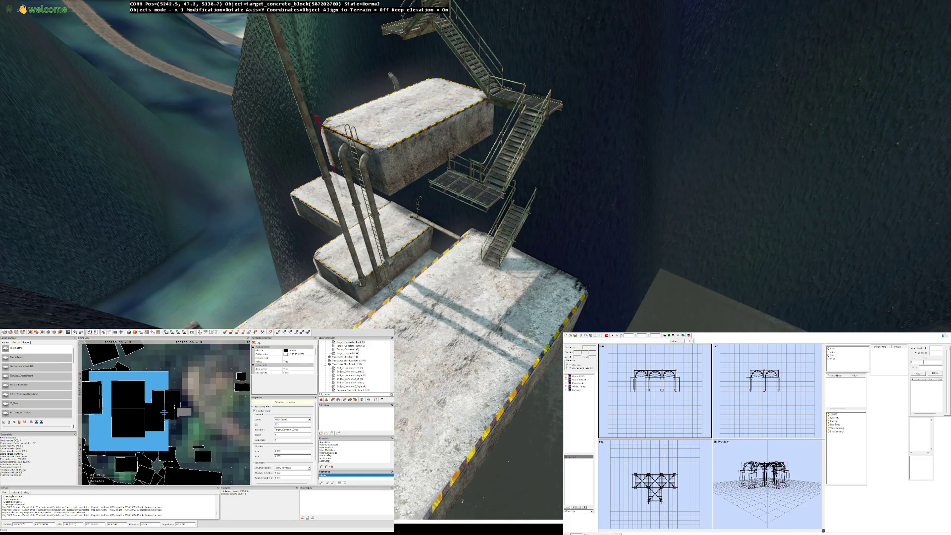
key("Down")
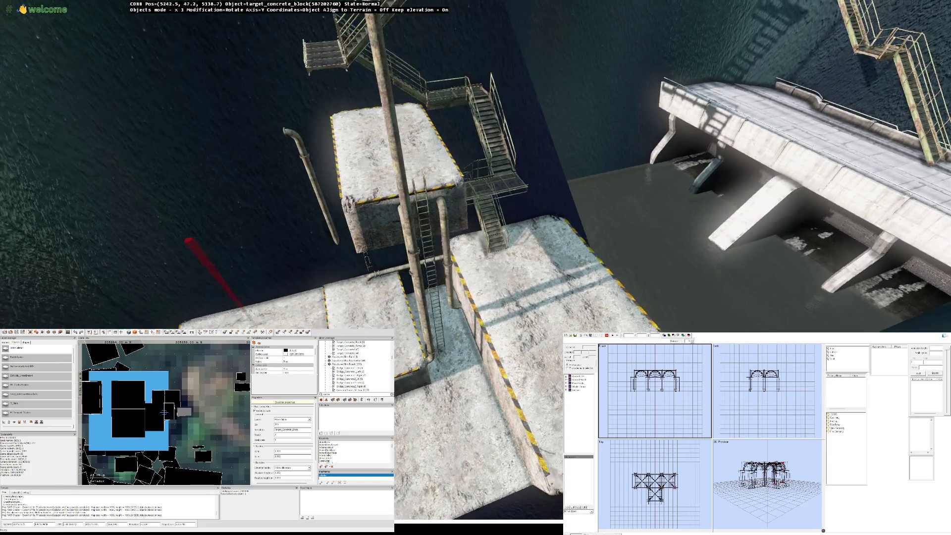
Step: View the stacked blocks from another side
key("Down")
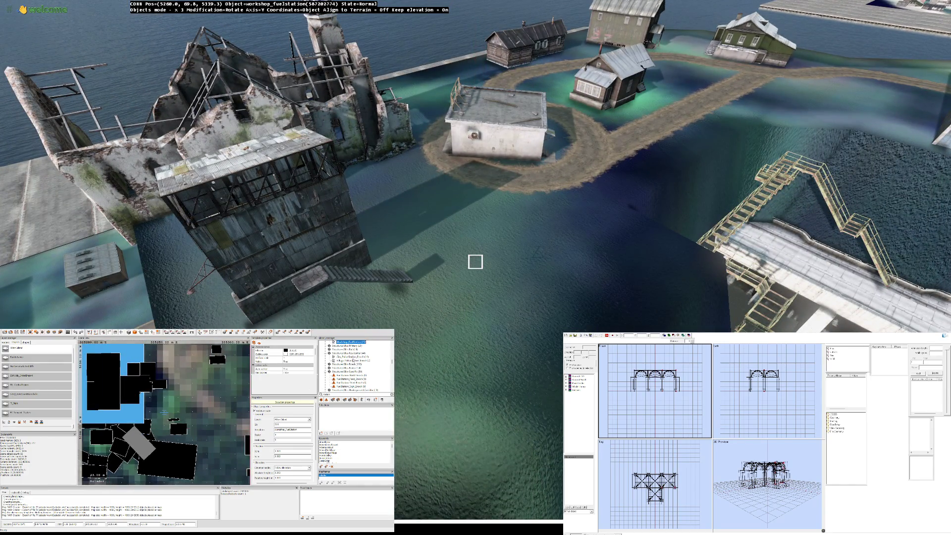
scroll(347, 364, "down", 3)
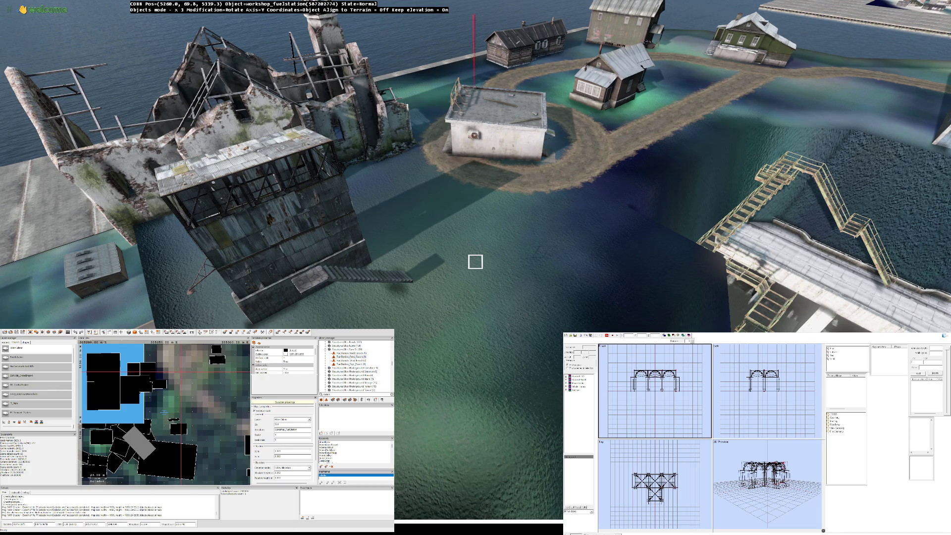
Step: Place and remove a fuel-station object, then browse the library to the Power_Station items
key("Insert")
key("Delete")
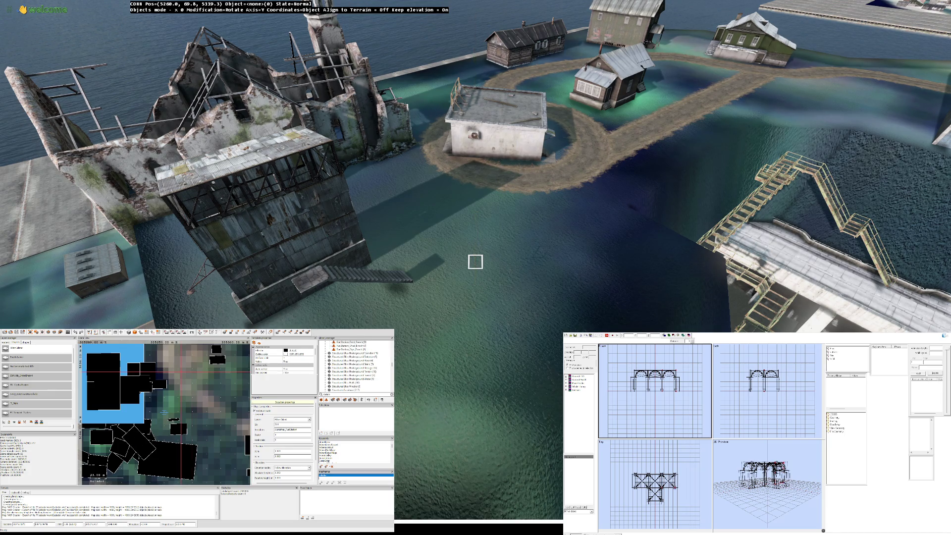
key("Down")
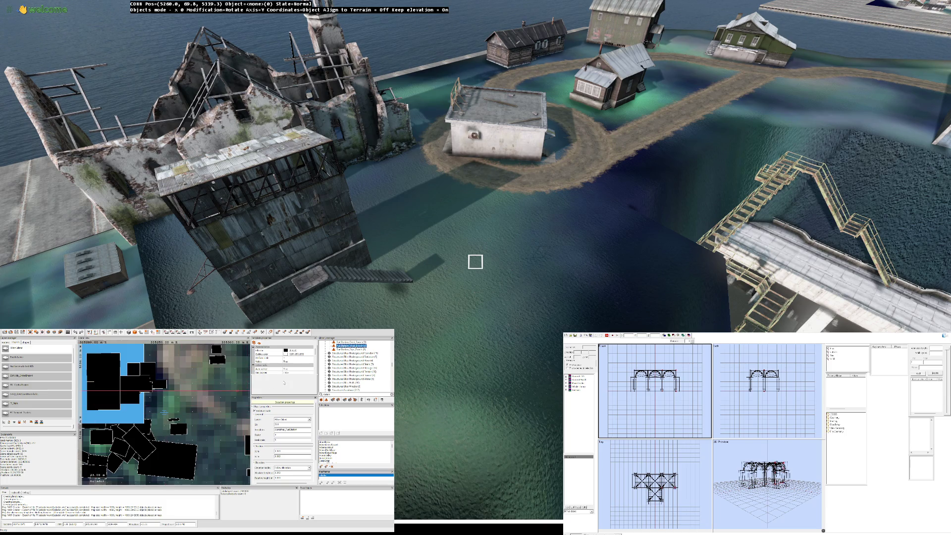
key("Down")
key("Down")
key("Down")
key("Down")
key("Down")
key("Down")
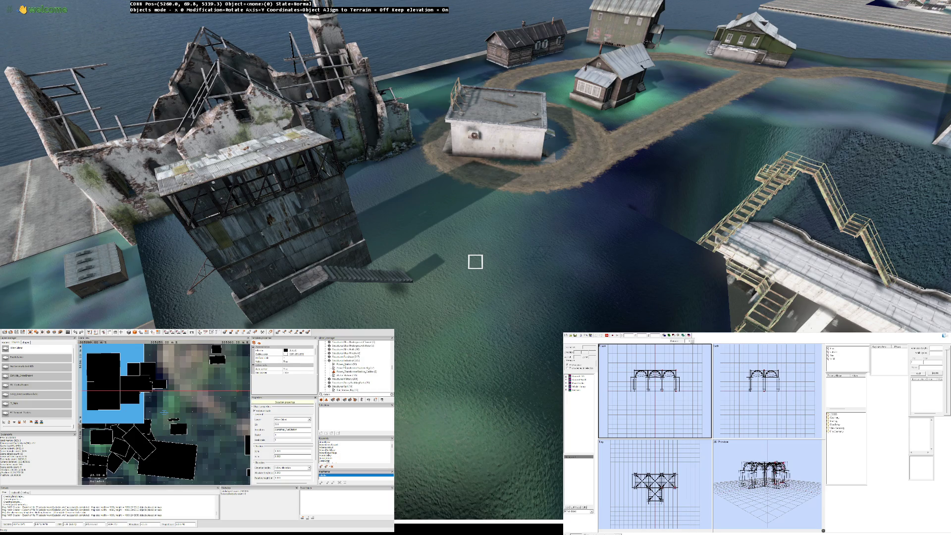
key("Down")
key("Down")
key("Down")
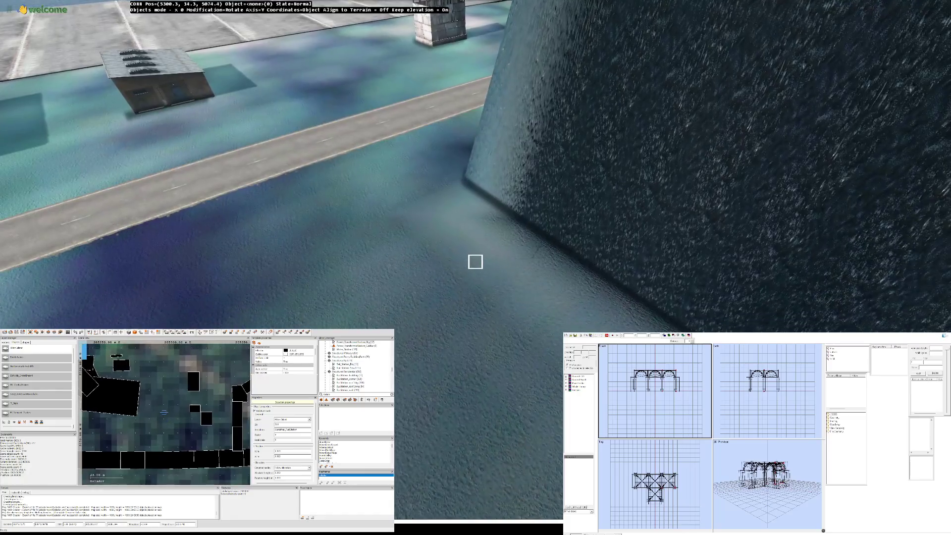
Step: Place the water-station hut on the water in front of the dam platform
key("Insert")
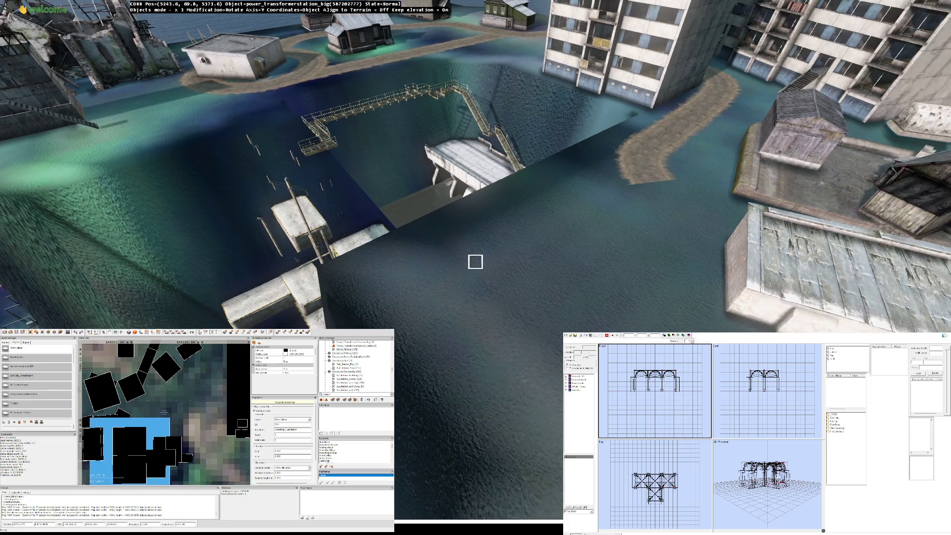
left_click(476, 261)
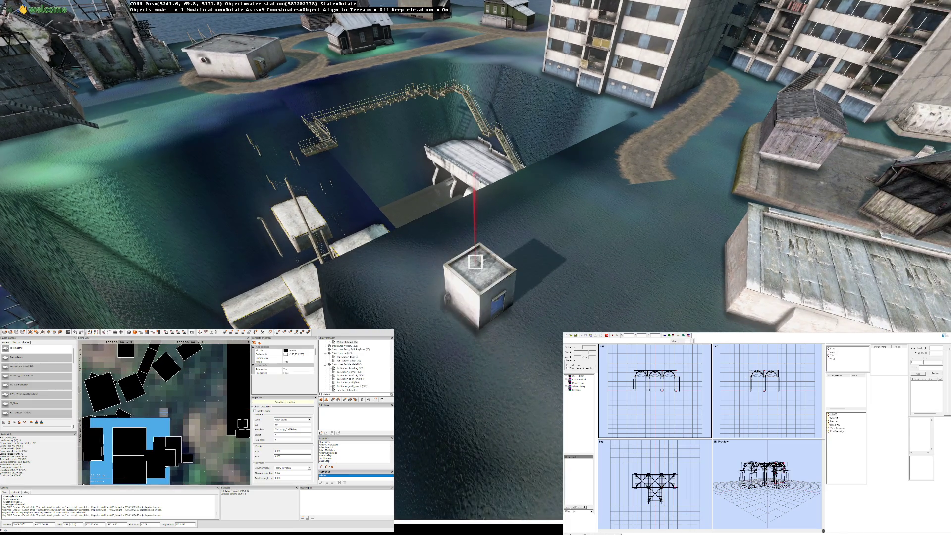
Step: Rotate the water-station hut about its vertical axis, choose the next library object and deselect the huts
left_click_drag(476, 262, 477, 262)
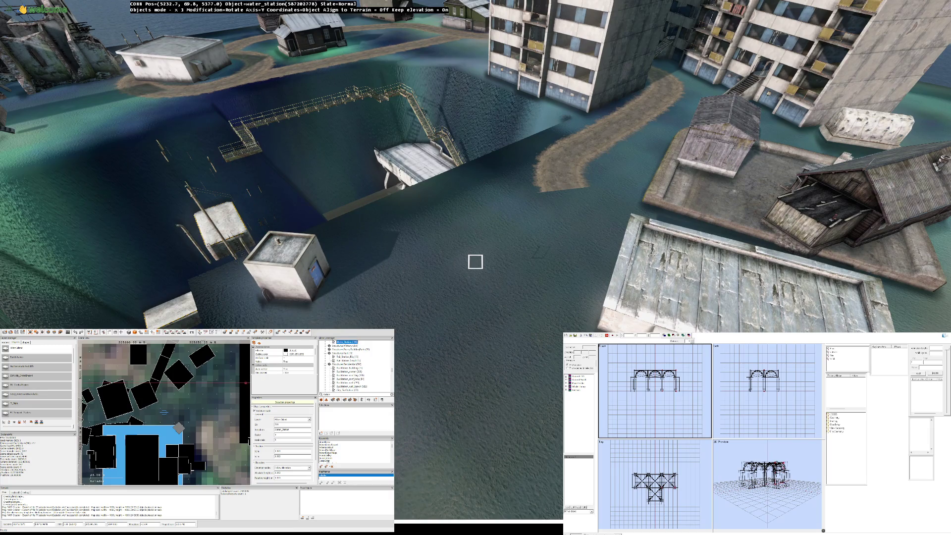
key("Down")
key("Down")
key("Down")
left_click(476, 262)
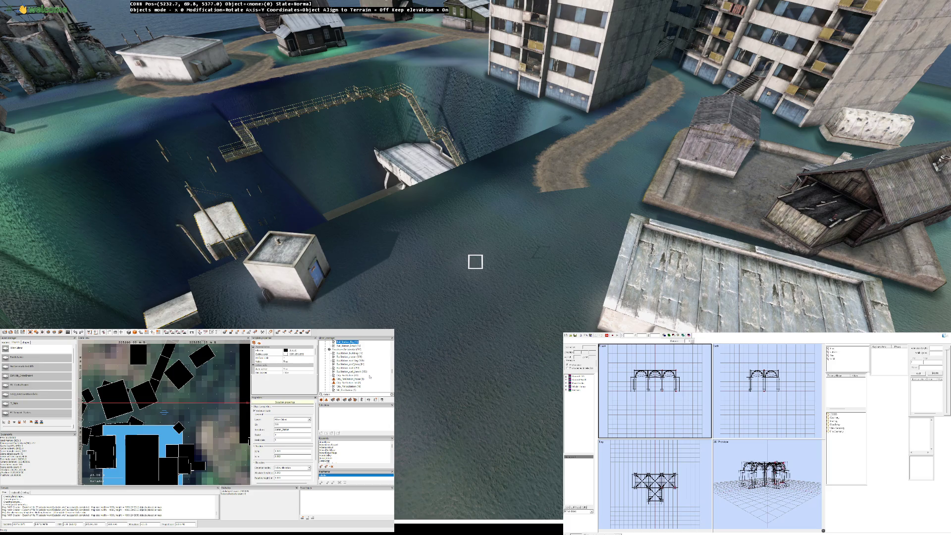
scroll(370, 377, "down", 1)
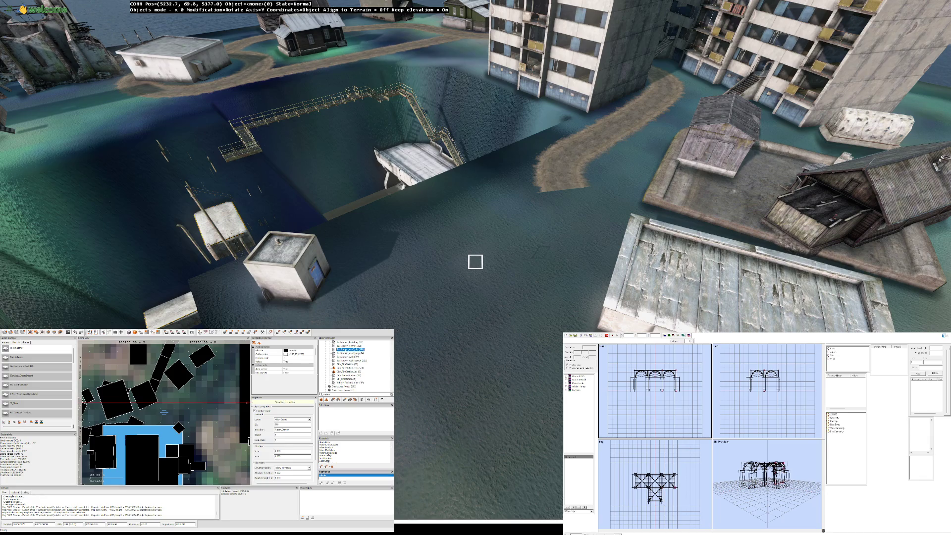
Step: Insert busstation_roof_big into the flooded basin and drag it up onto the dam's concrete platform
key("Insert")
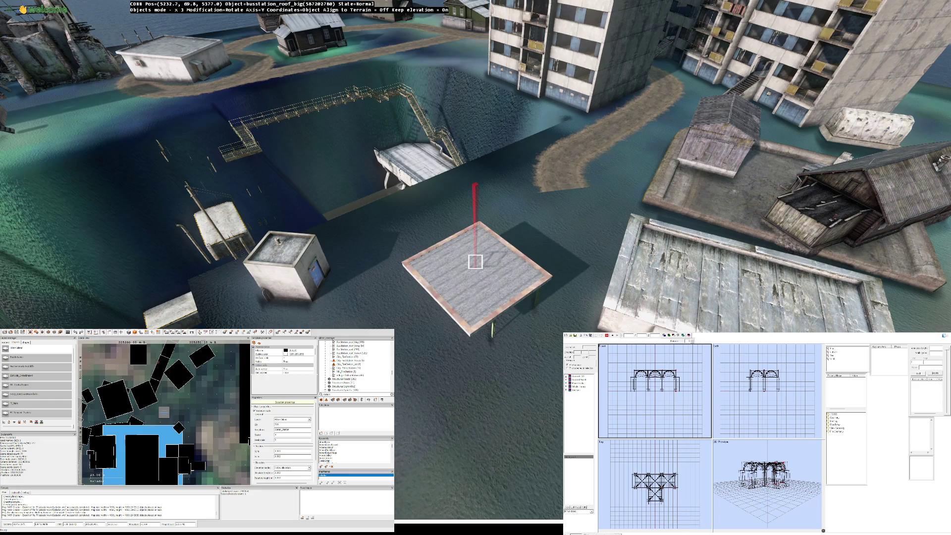
key("s")
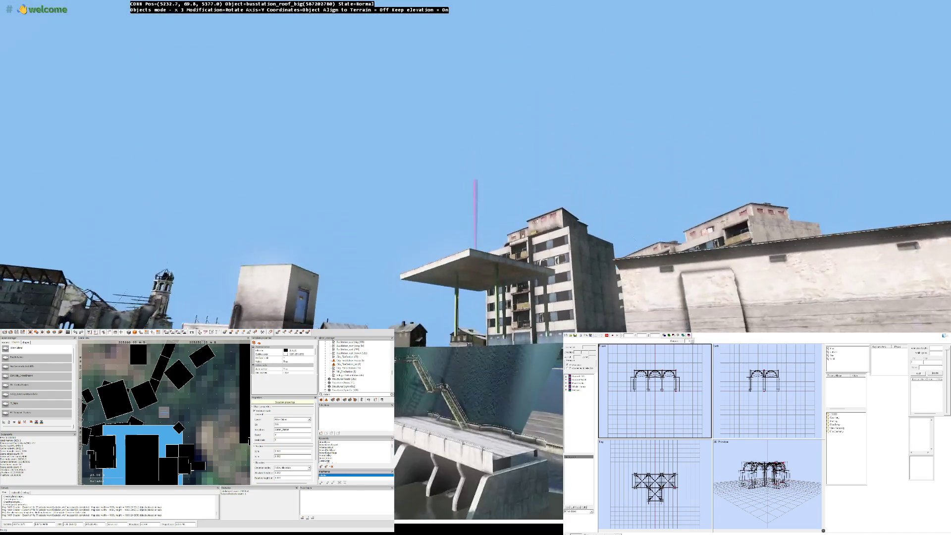
key("w")
key("q")
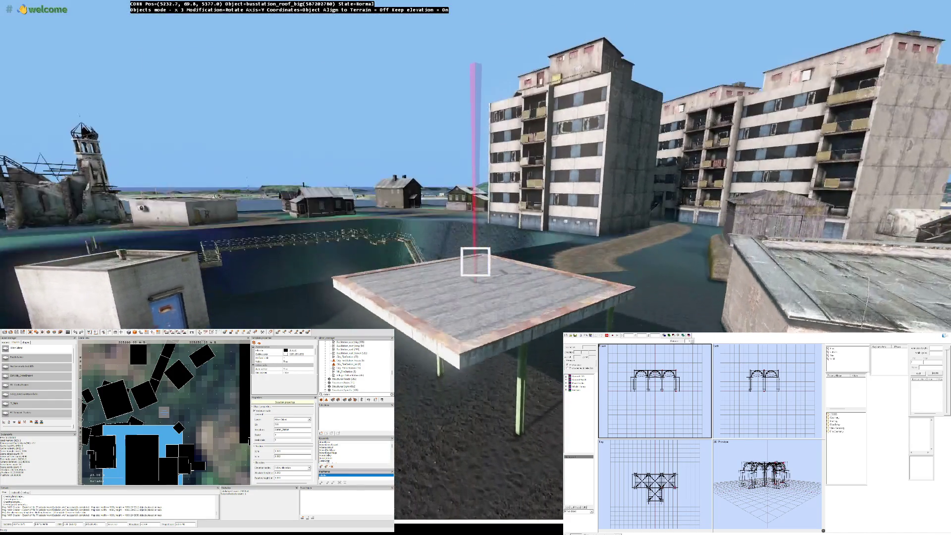
mouse_move(476, 262)
left_mouse_down()
mouse_move(387, 282)
mouse_move(453, 45)
left_mouse_up()
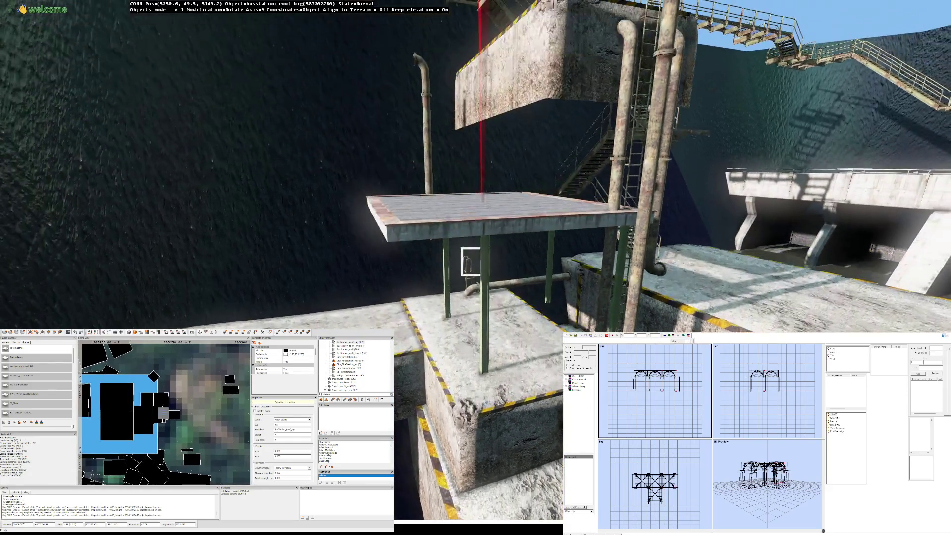
Step: Enlarge the roof in Scale mode, then lower and slide it left beside the platform
left_click_drag(457, 137, 475, 261)
key("r")
key("e")
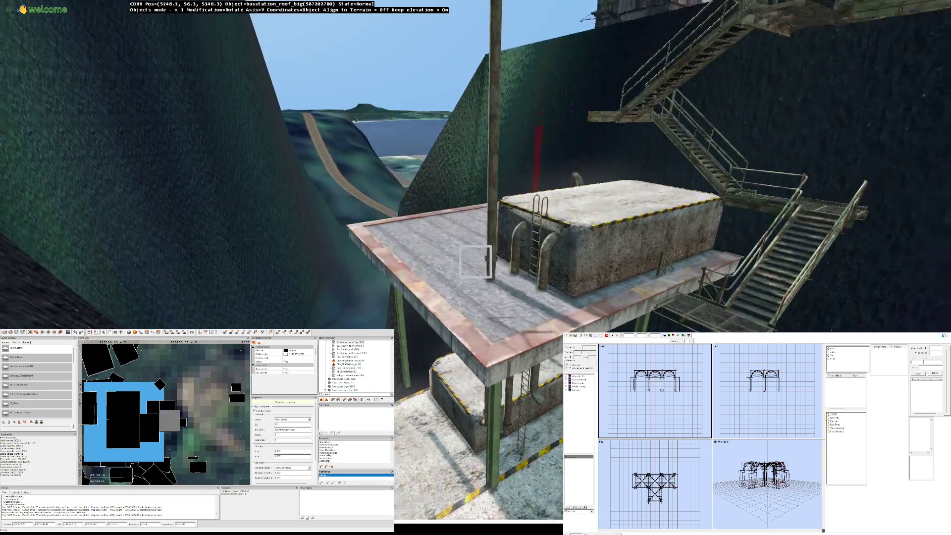
key("Down")
key("Down")
key("Down")
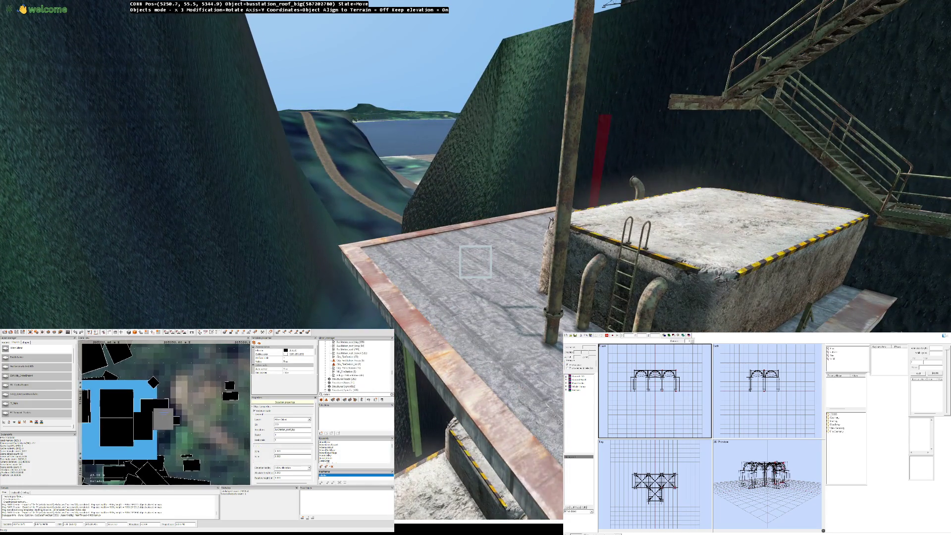
key("Right")
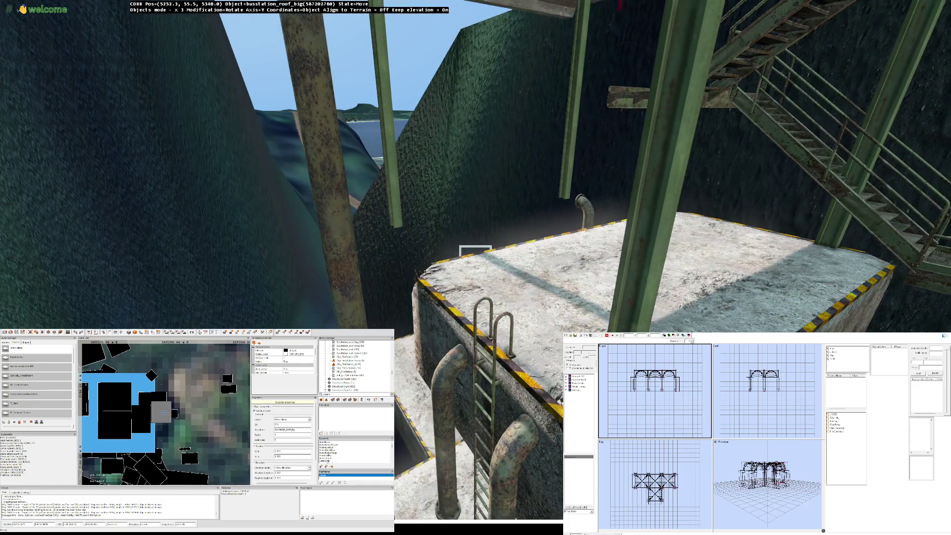
left_click_drag(475, 251, 475, 298)
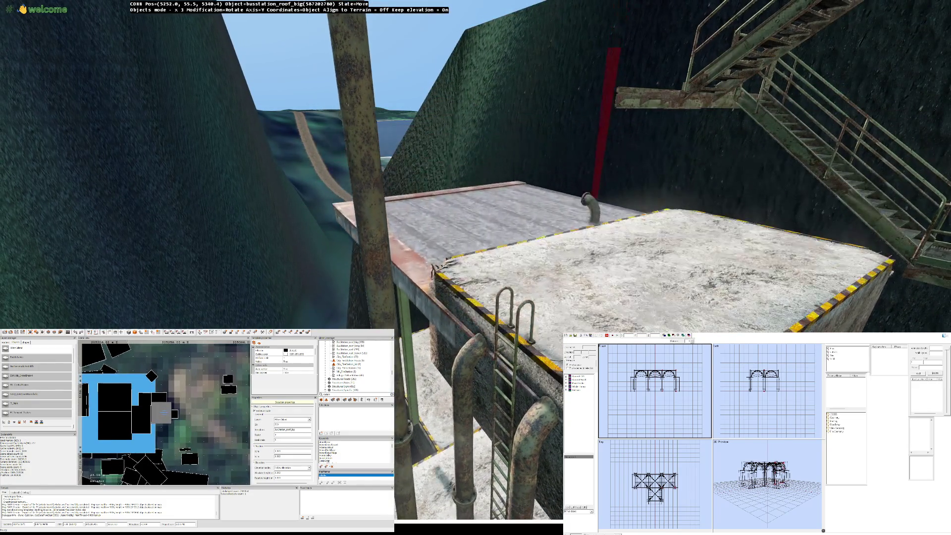
key("Right")
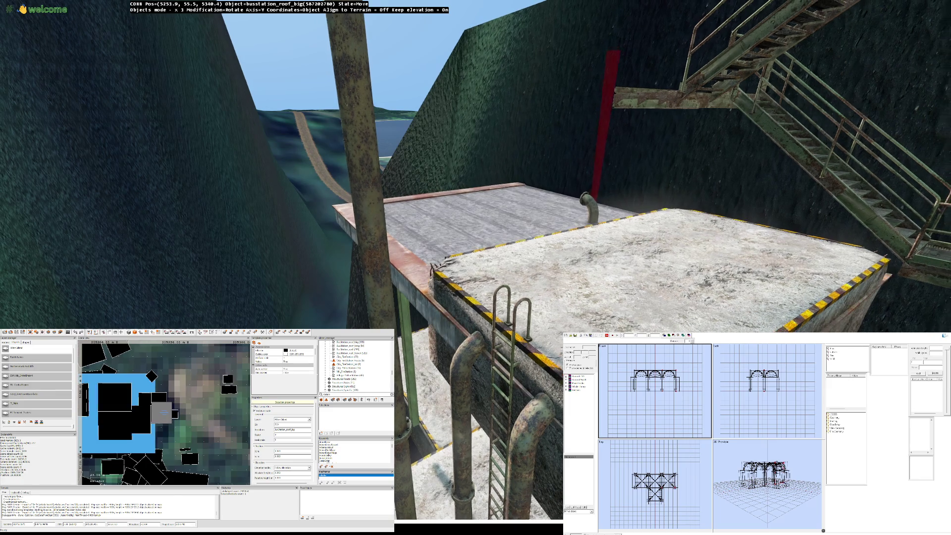
left_click_drag(446, 215, 446, 238)
Step: Turn the roof slab slightly about the vertical axis and fly around the platform to check it
left_click_drag(476, 267, 476, 223)
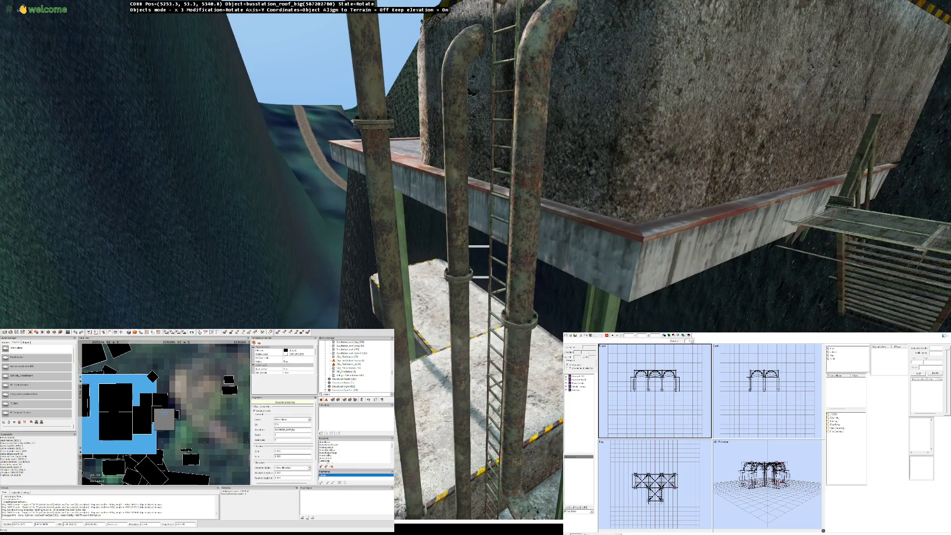
mouse_move(476, 268)
left_mouse_down()
mouse_move(461, 268)
mouse_move(483, 253)
left_mouse_up()
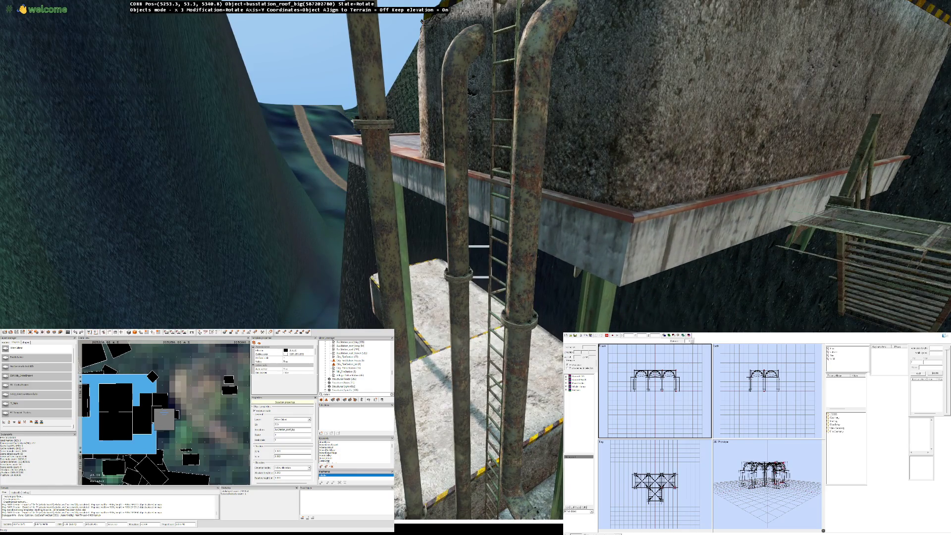
key("Escape")
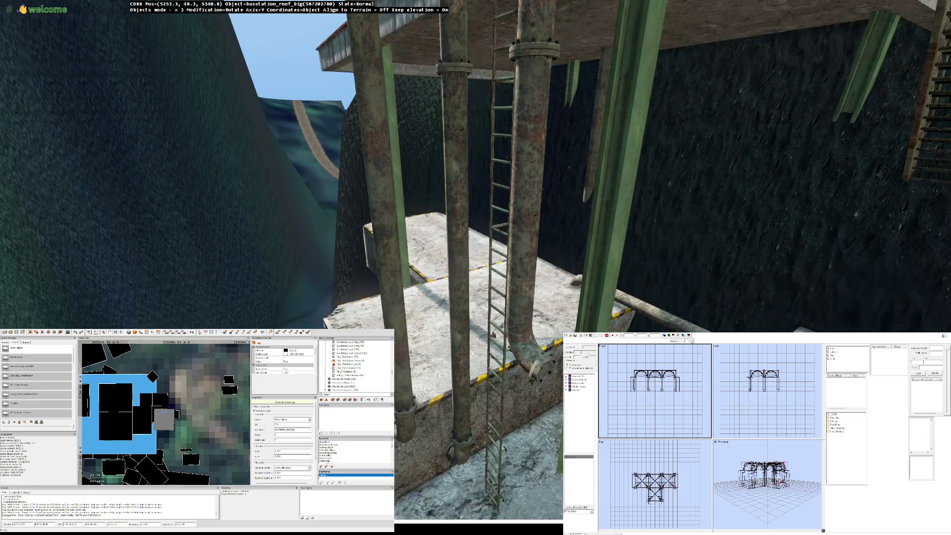
key("w")
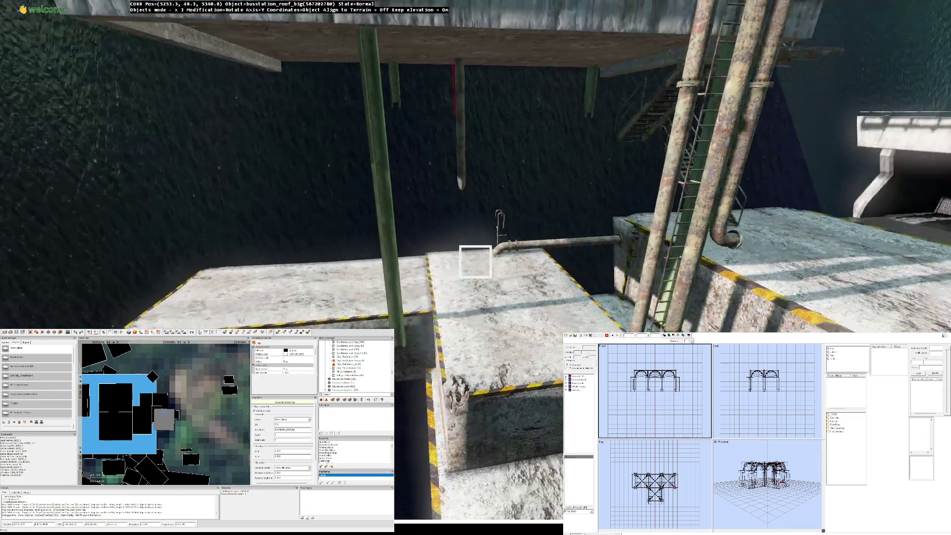
key("w")
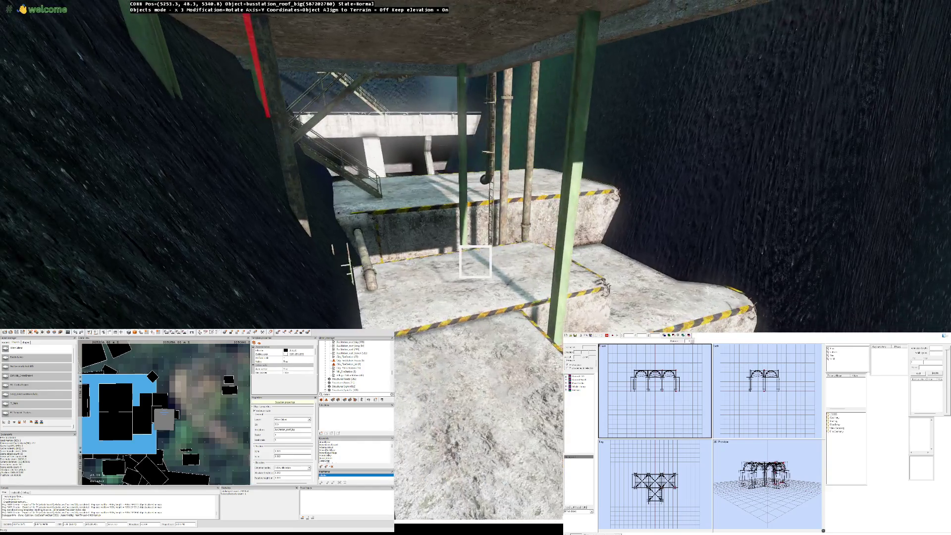
key("w")
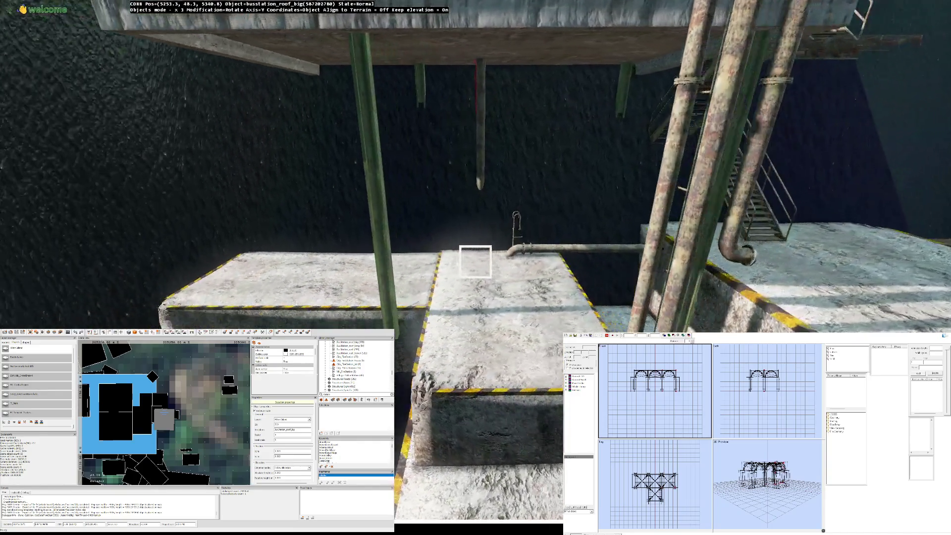
key("w")
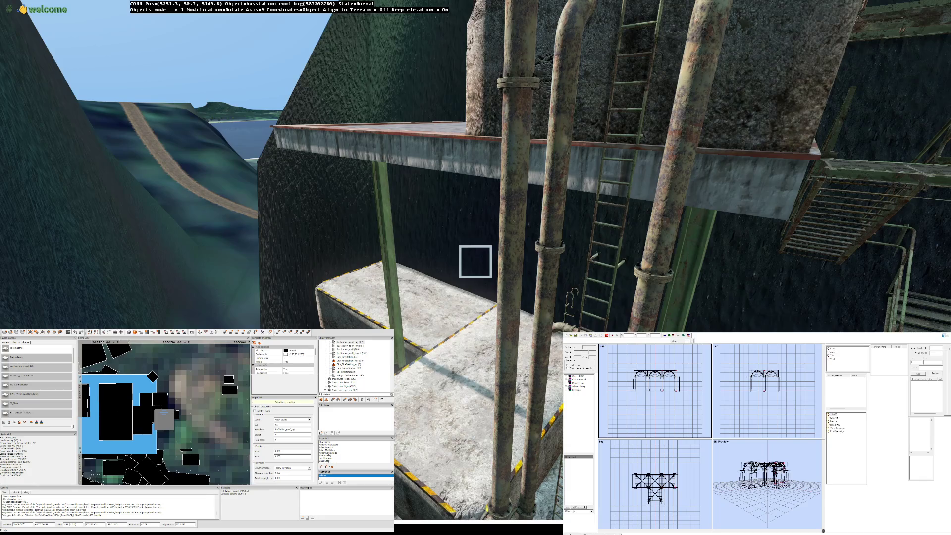
key("w")
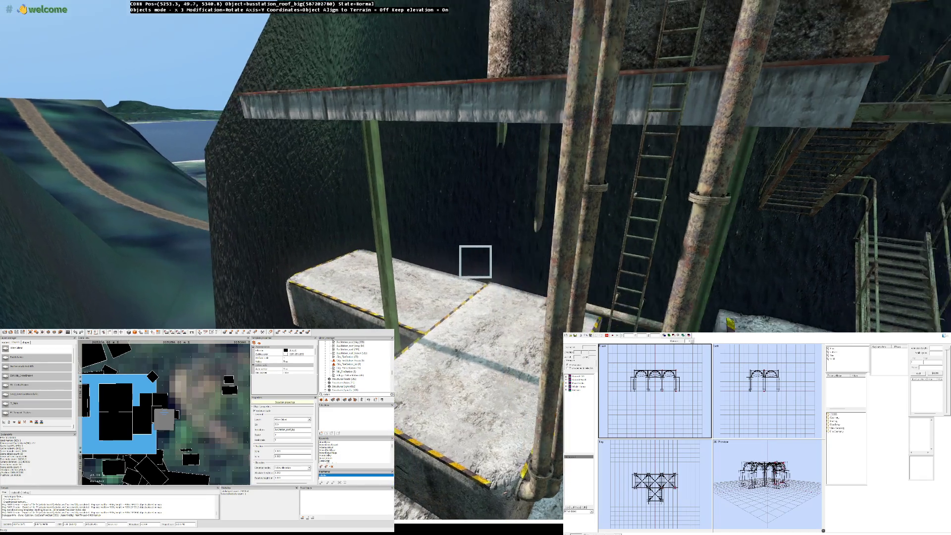
key("w")
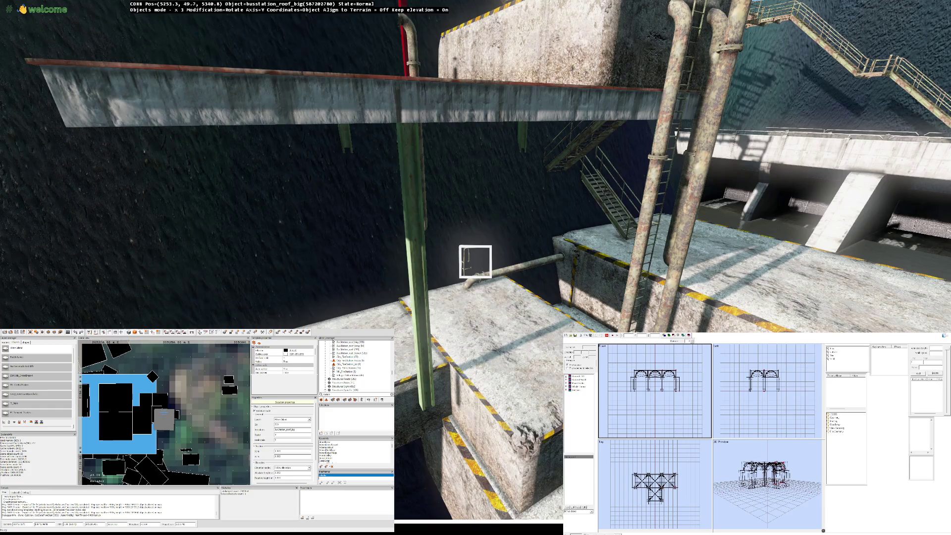
key("r")
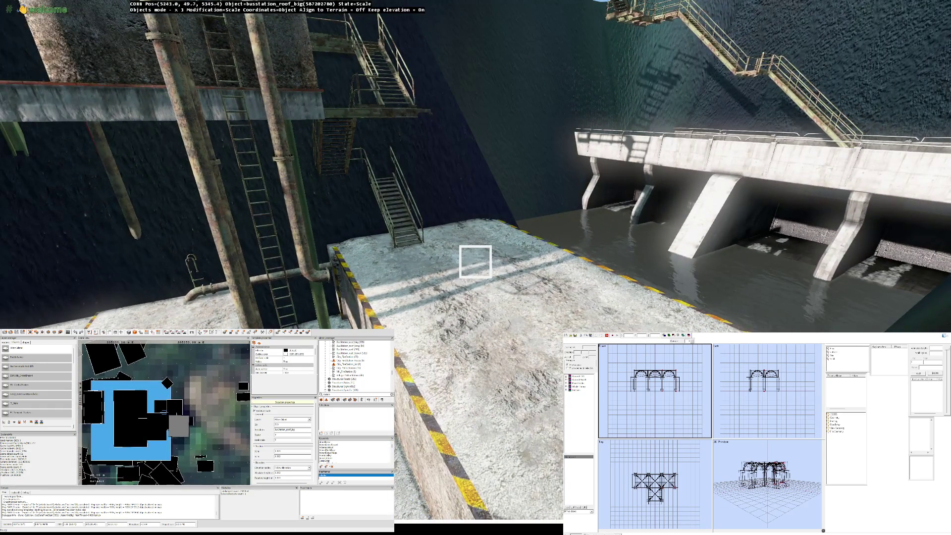
scroll(475, 260, "up", 3)
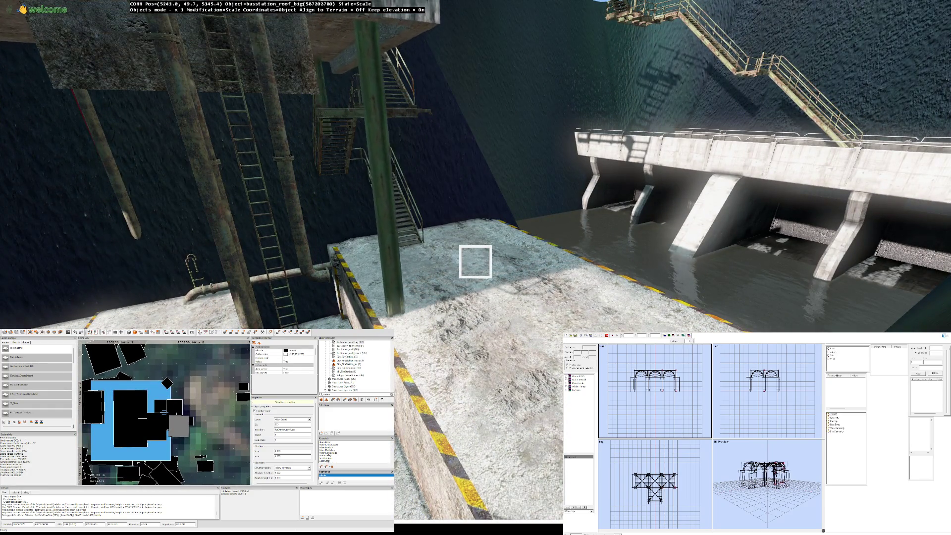
Step: Fly to the platform and drag the enlarged roof flat into place beside the concrete block
key("r")
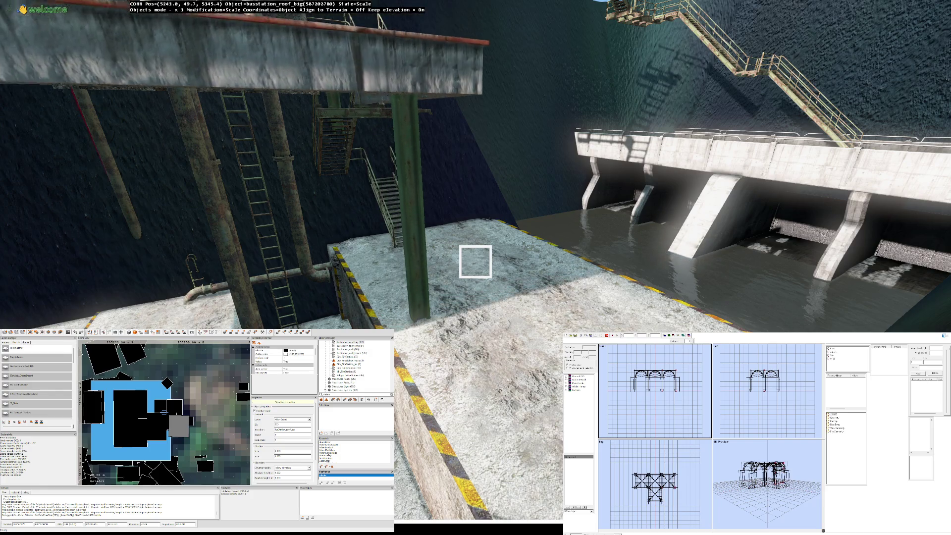
key("w")
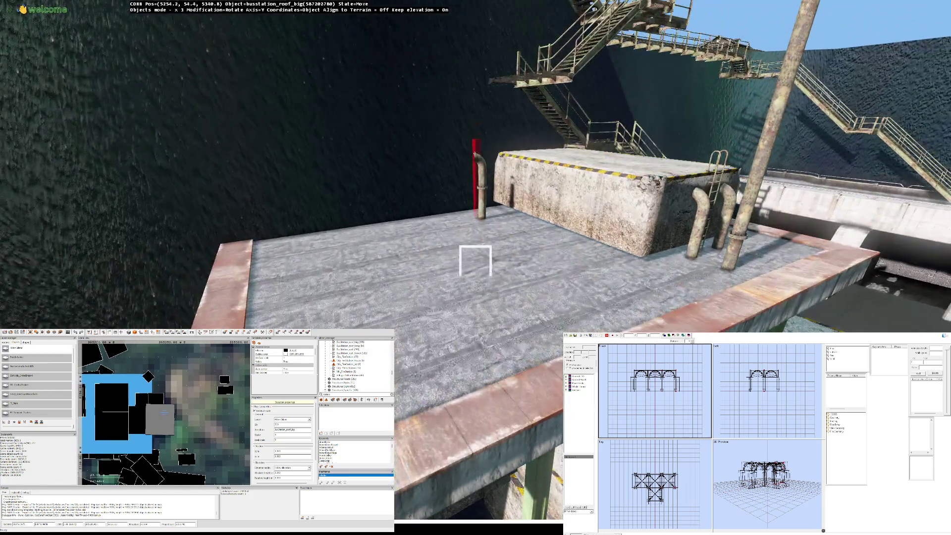
key("w")
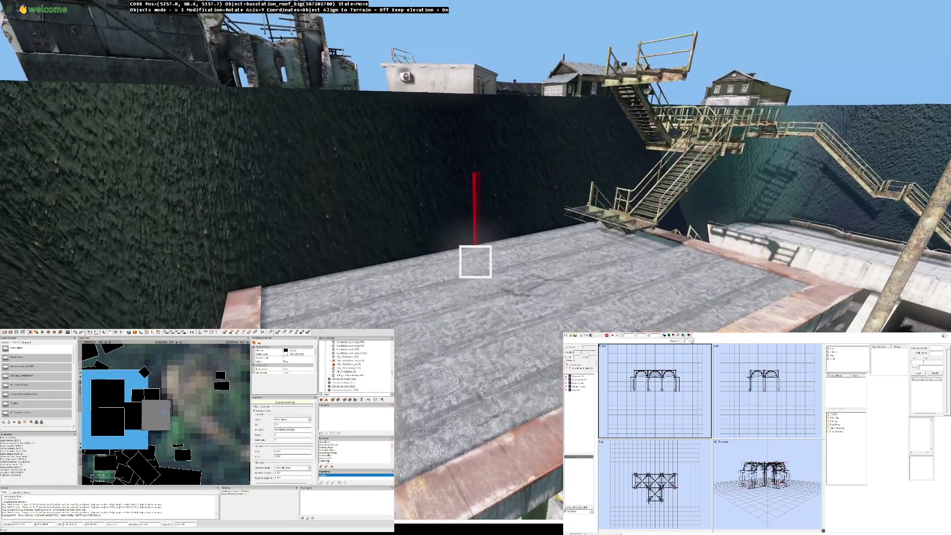
key("w")
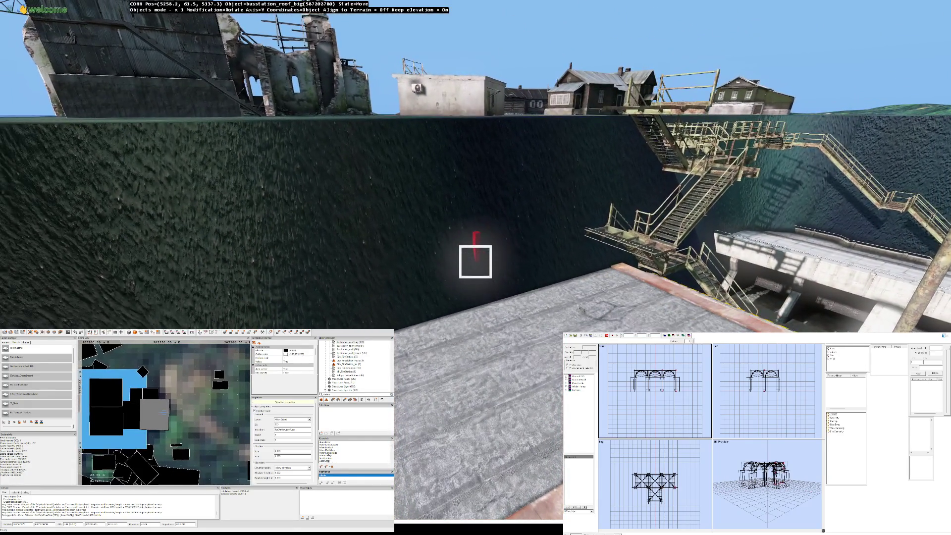
key("w")
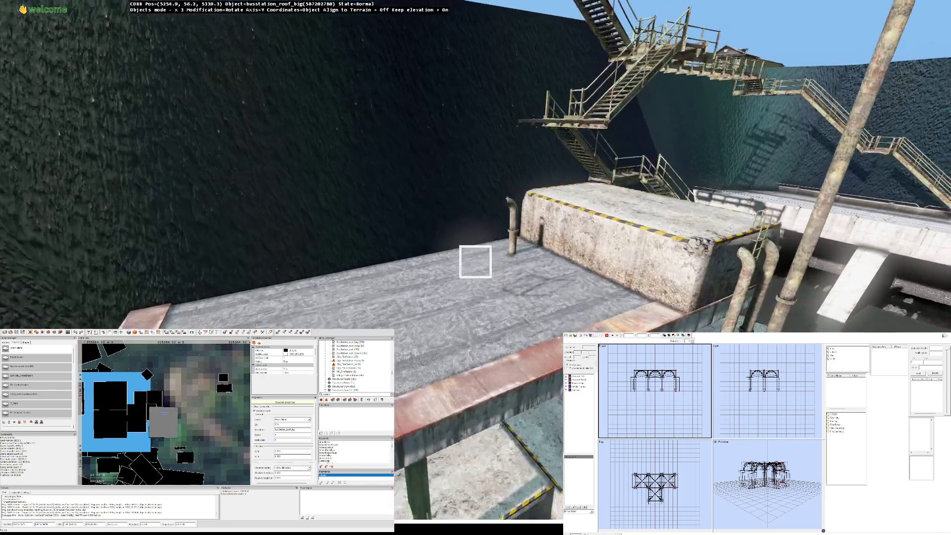
left_click_drag(475, 262, 477, 254)
key("Down")
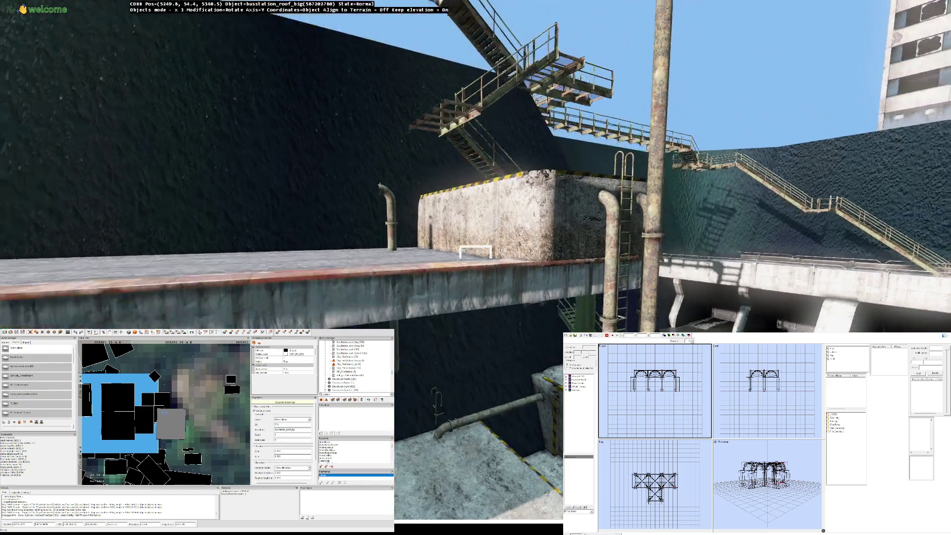
Step: Fly beneath the canopy platform past the ladder, pipes, grating and girders
key("Up")
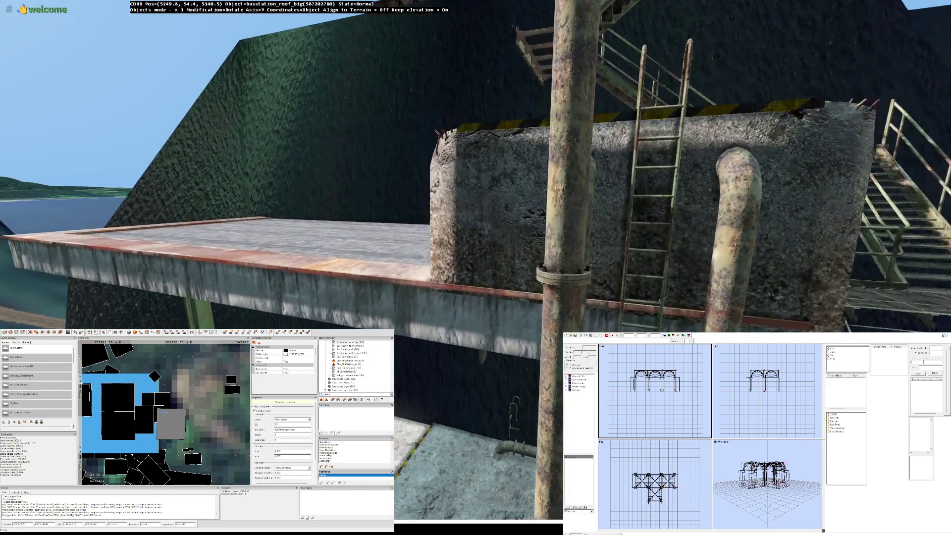
key("Up")
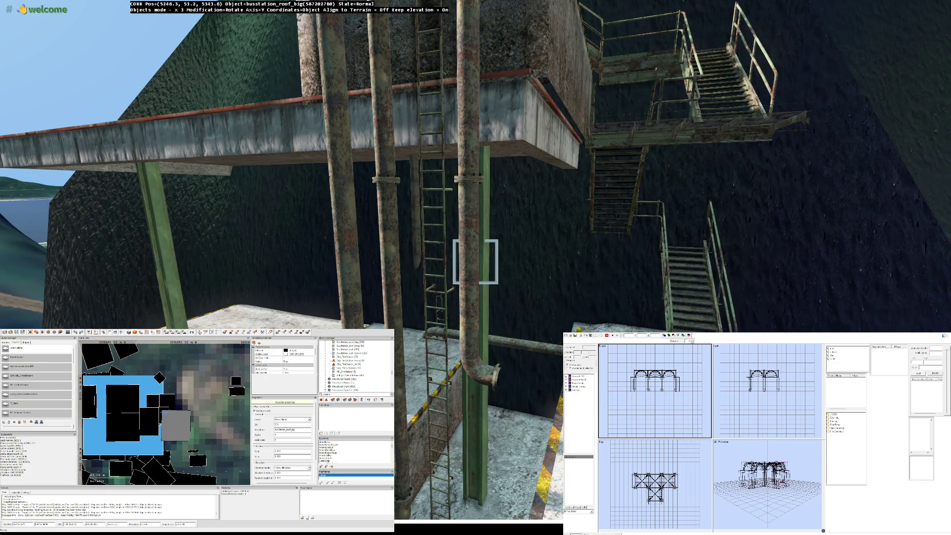
key("Right")
key("Right")
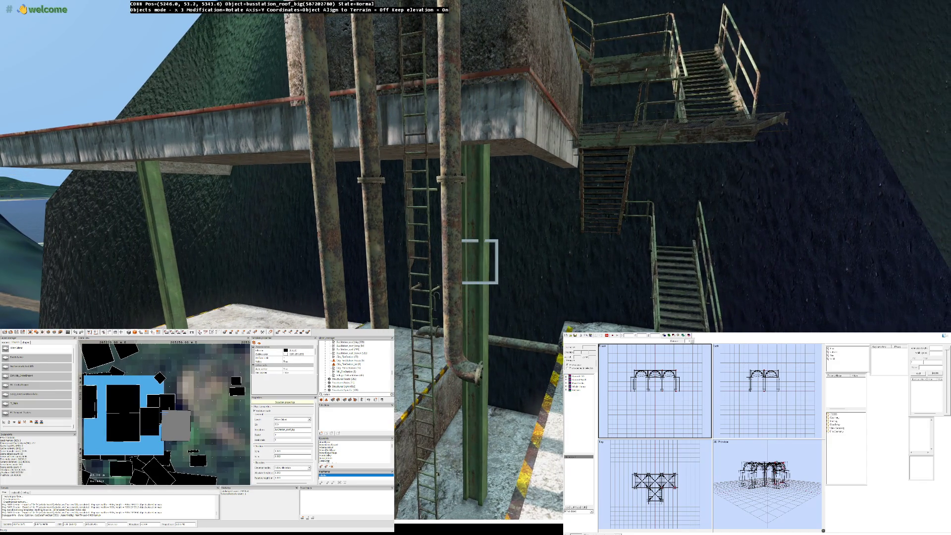
key("Right")
key("Right")
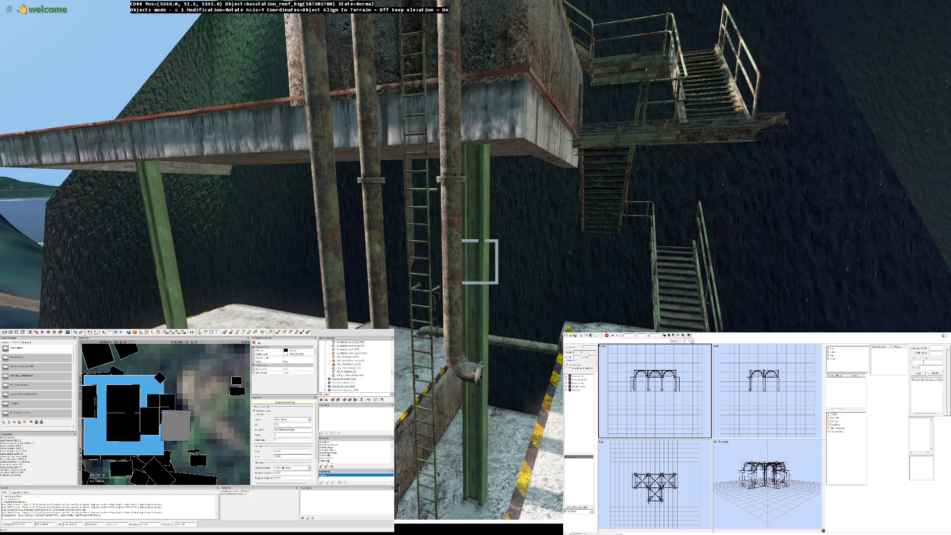
key("Right")
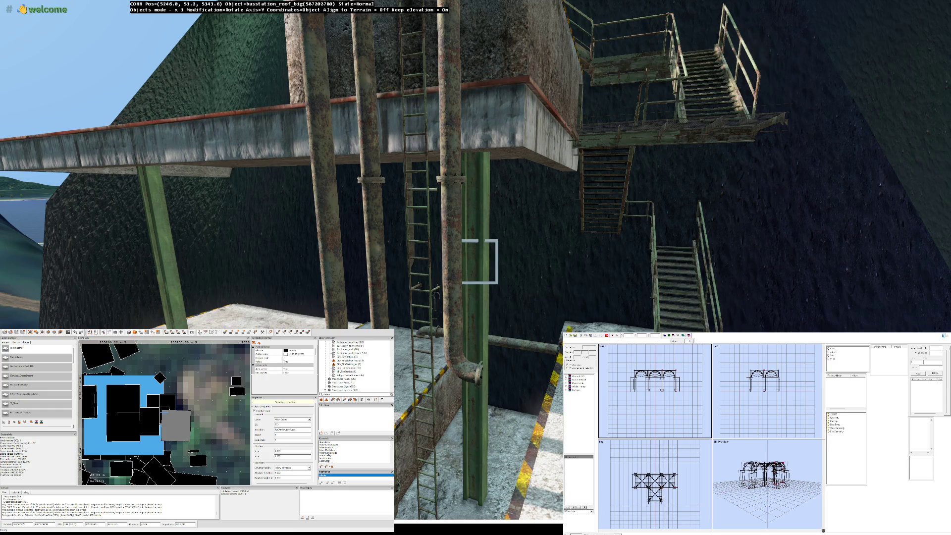
key("Right")
key("Right")
key("Right")
key("Right")
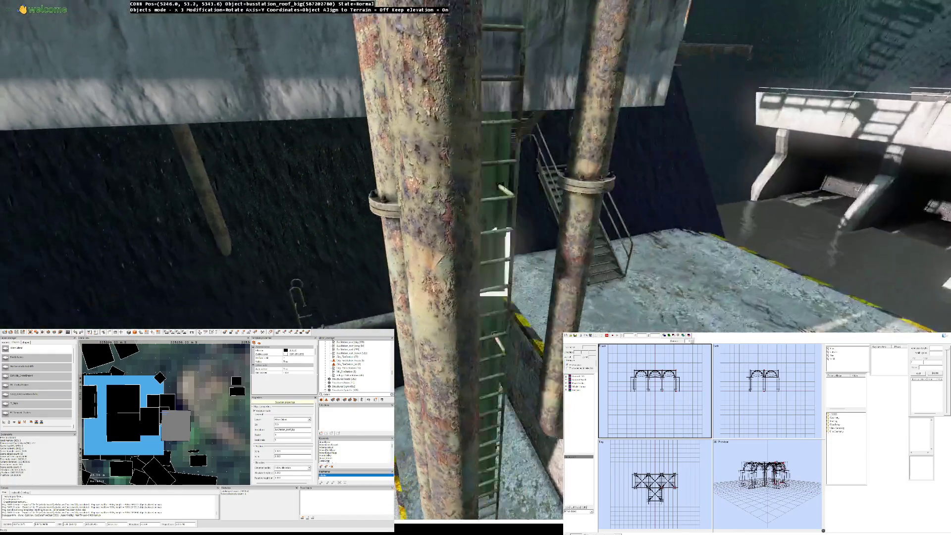
key("Right")
key("Right")
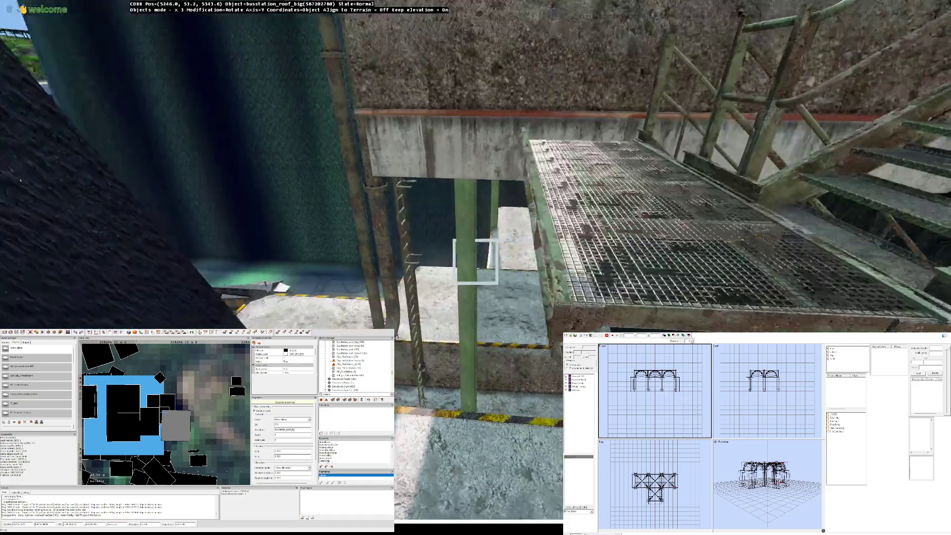
key("Up")
key("Up")
key("Up")
key("Up")
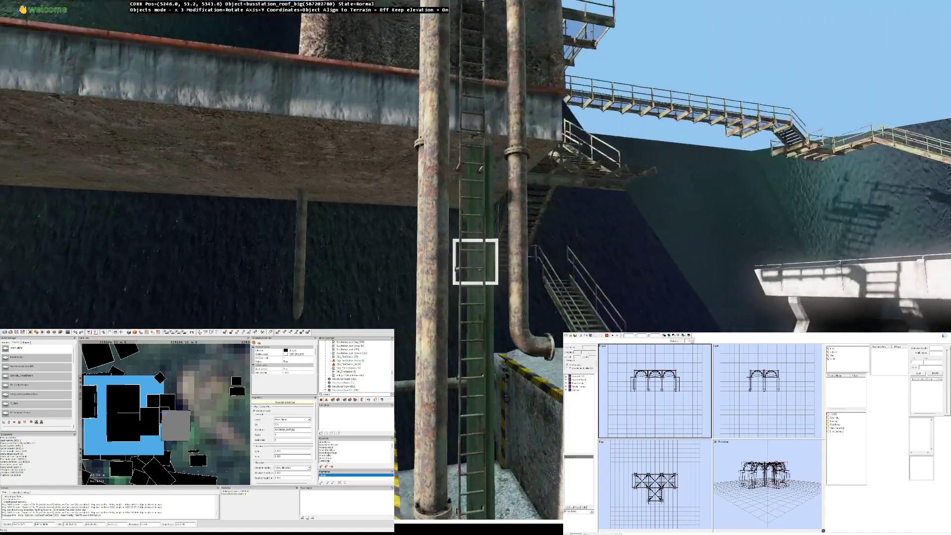
Step: Pull back to a wide view of the dam, select the water_station hut and start moving it
key("Down")
key("Left")
key("Left")
key("Left")
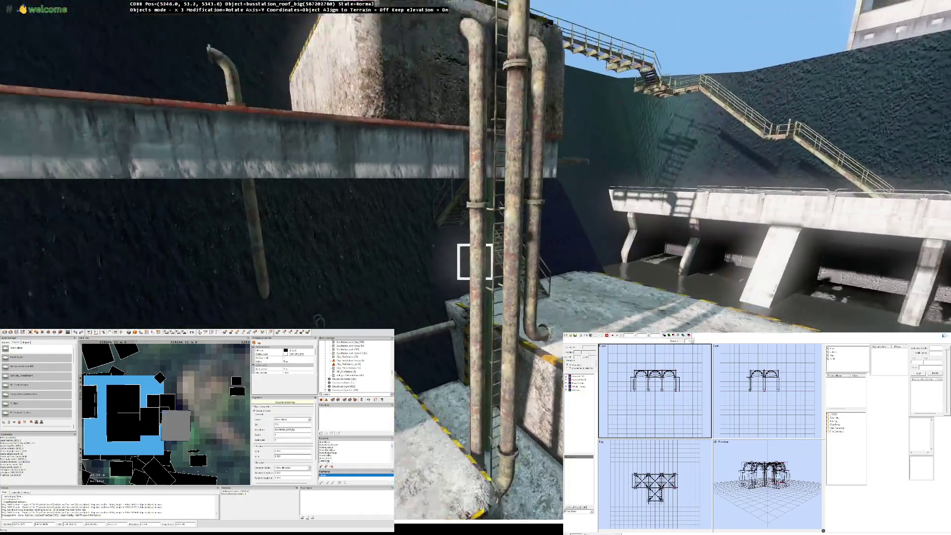
key("Up")
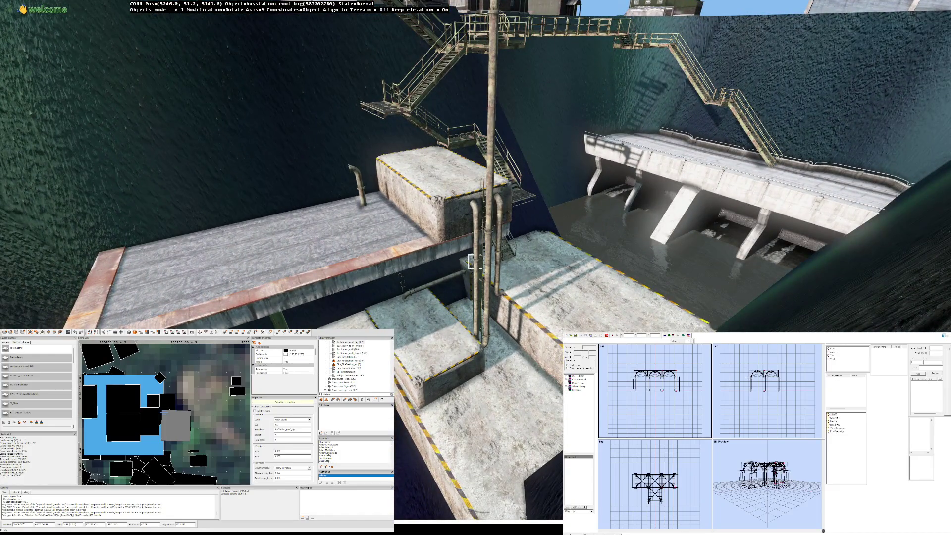
key("Up")
key("Up")
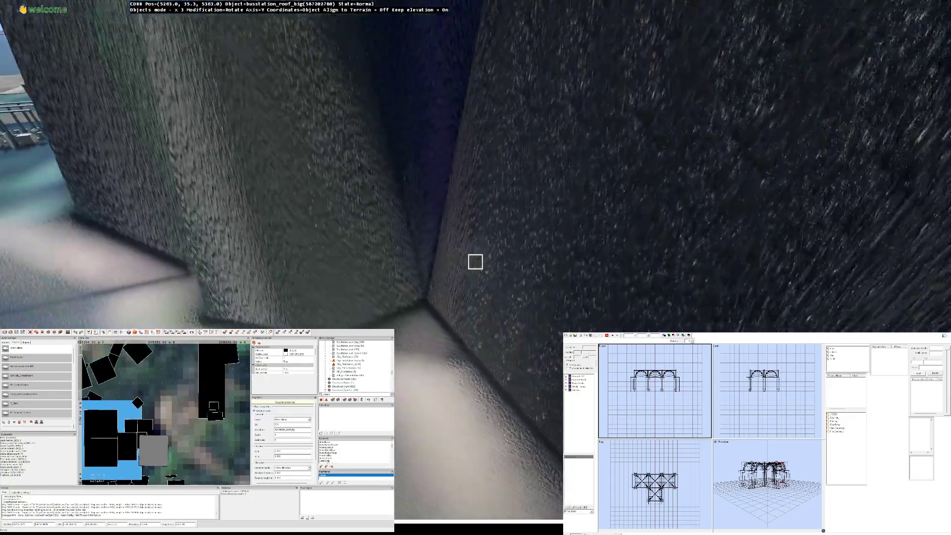
key("Up")
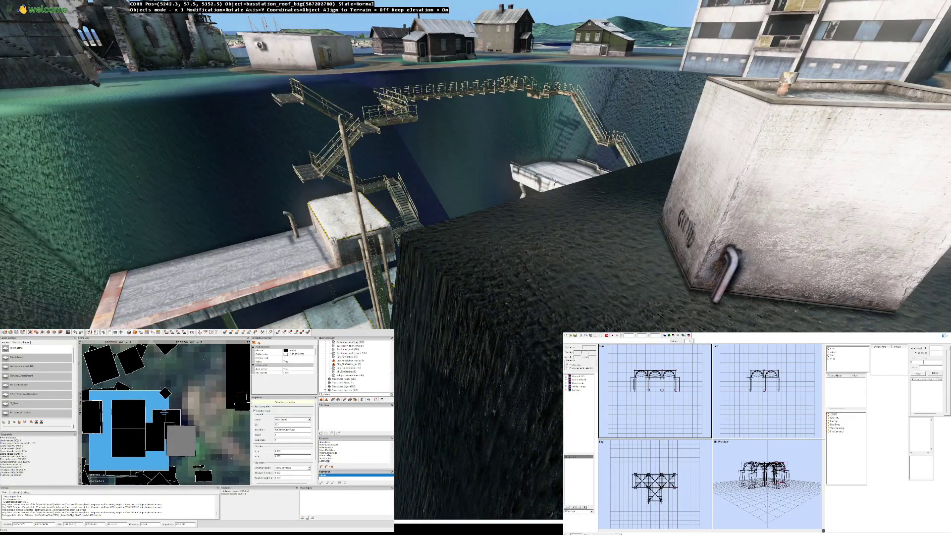
key("Down")
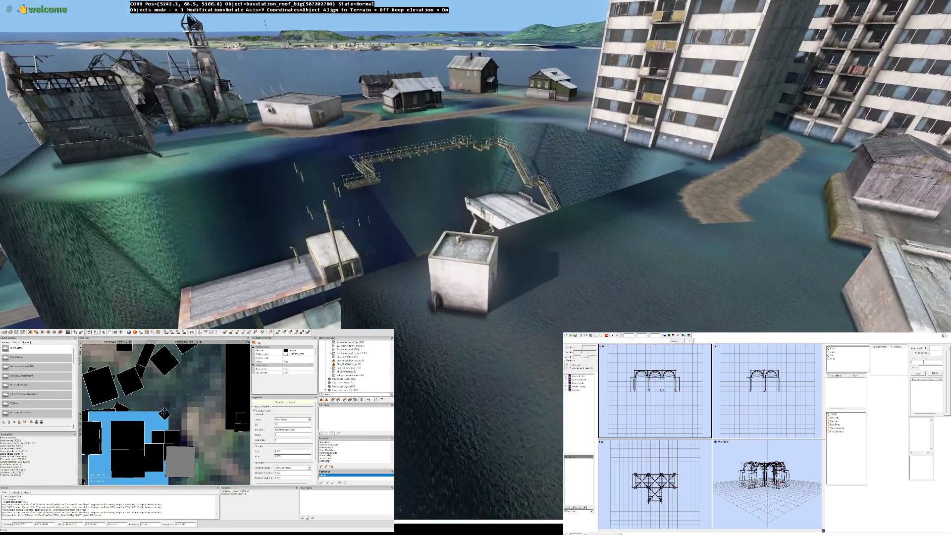
left_click(463, 261)
key("Up")
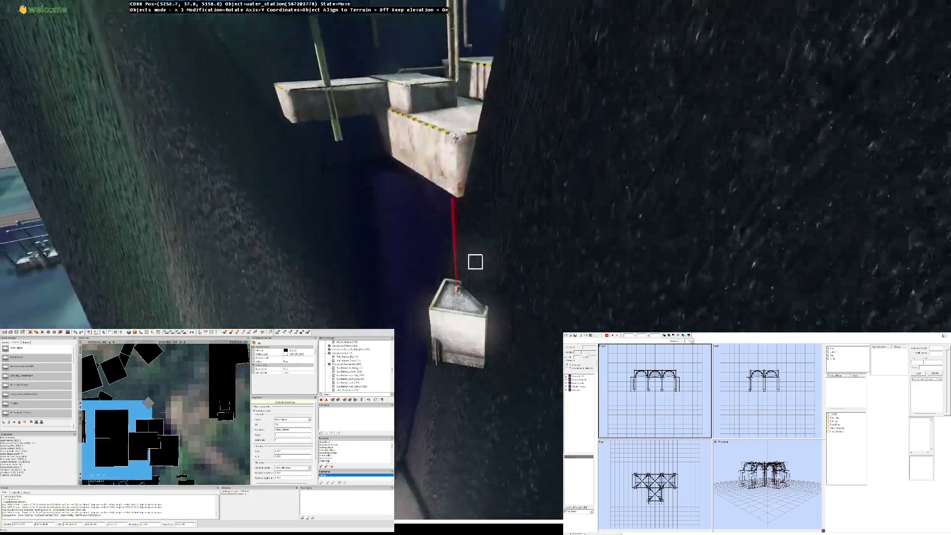
Step: Carry the hut down onto the canopy deck beside the concrete block, turned slightly, and check it from below
key("Down")
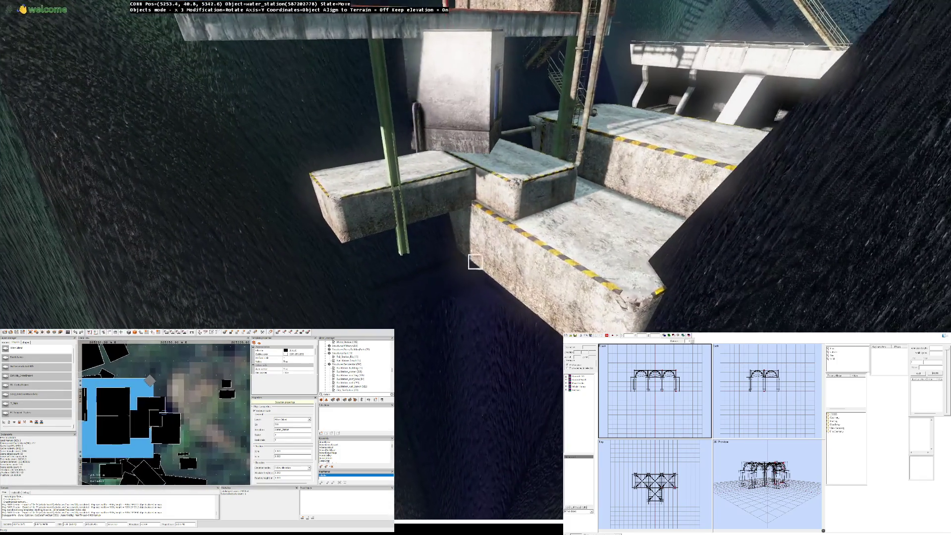
key("Down")
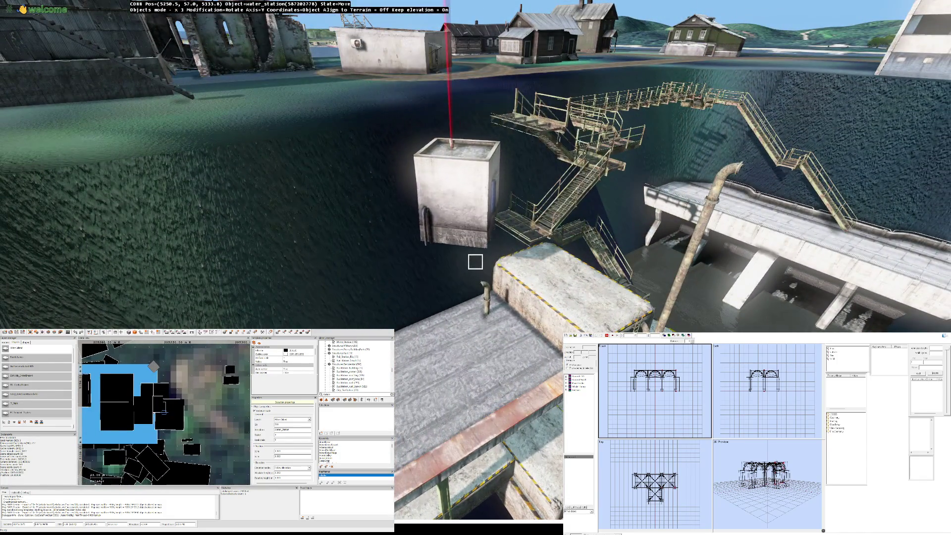
key("Down")
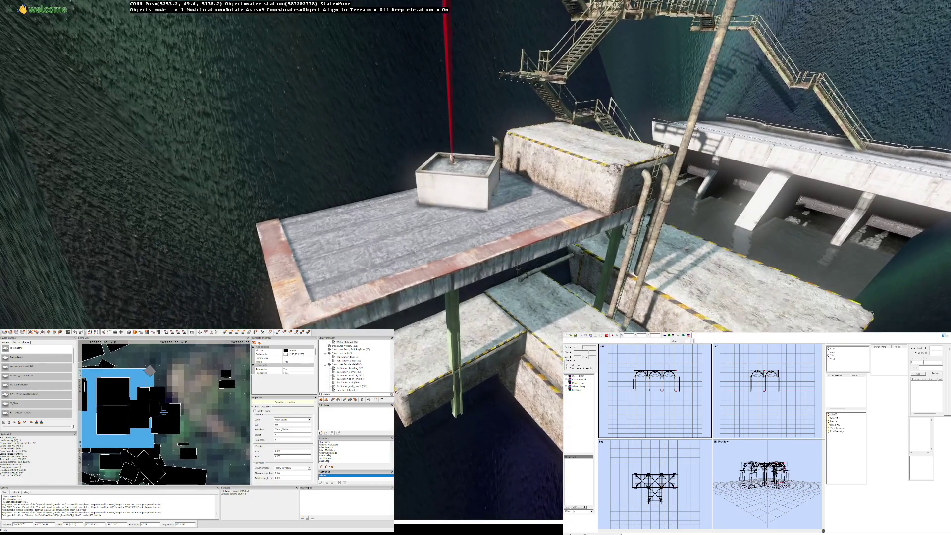
key("Down")
key("Down")
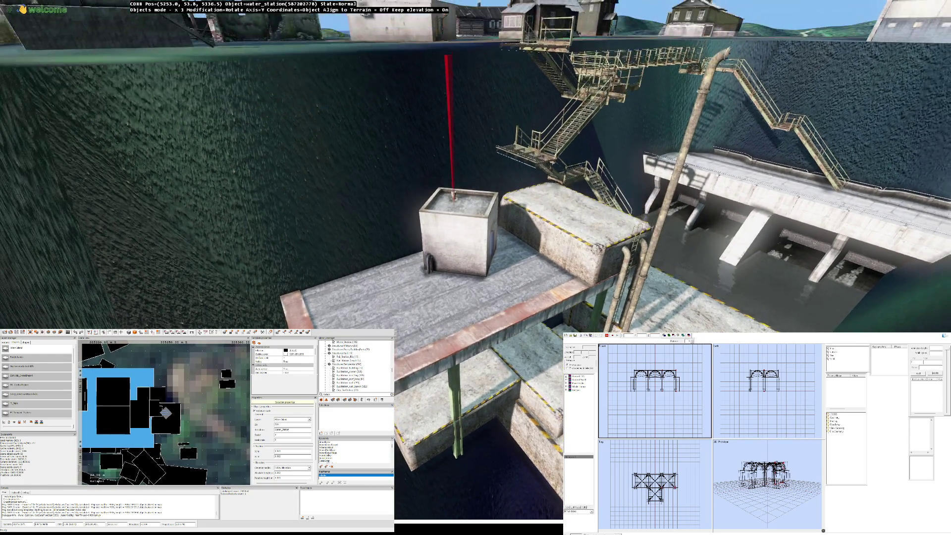
key("Right")
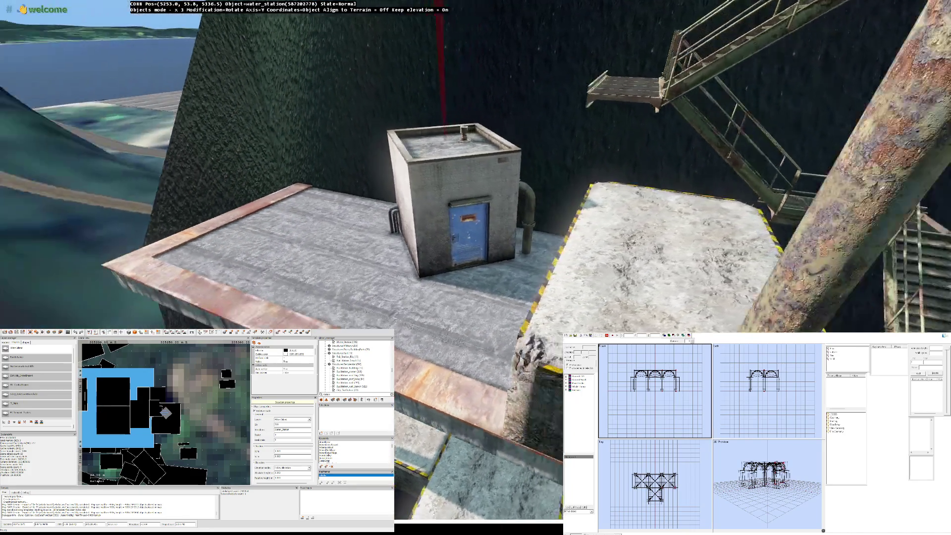
key("Up")
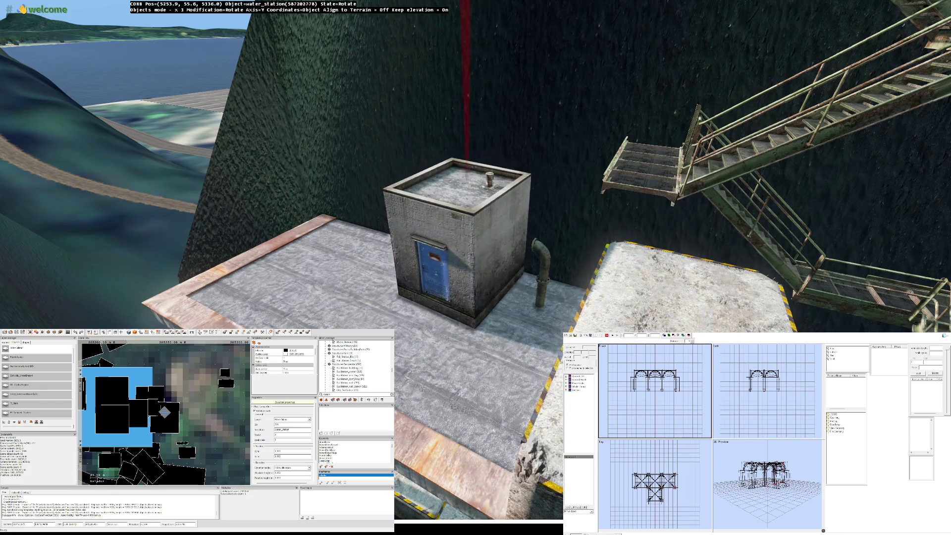
key("Down")
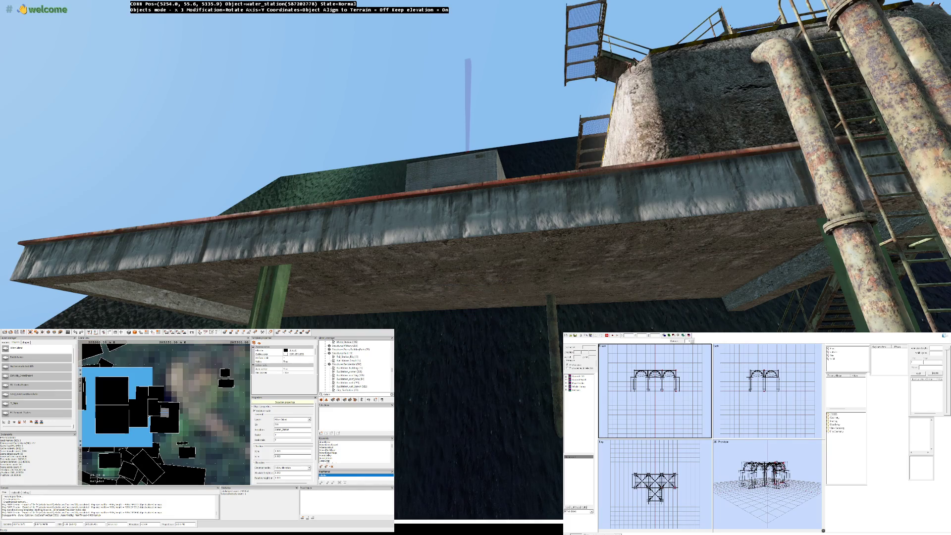
Step: Nudge the hut into its spot on the deck while circling its blue door and roof vent
key("Up")
key("Up")
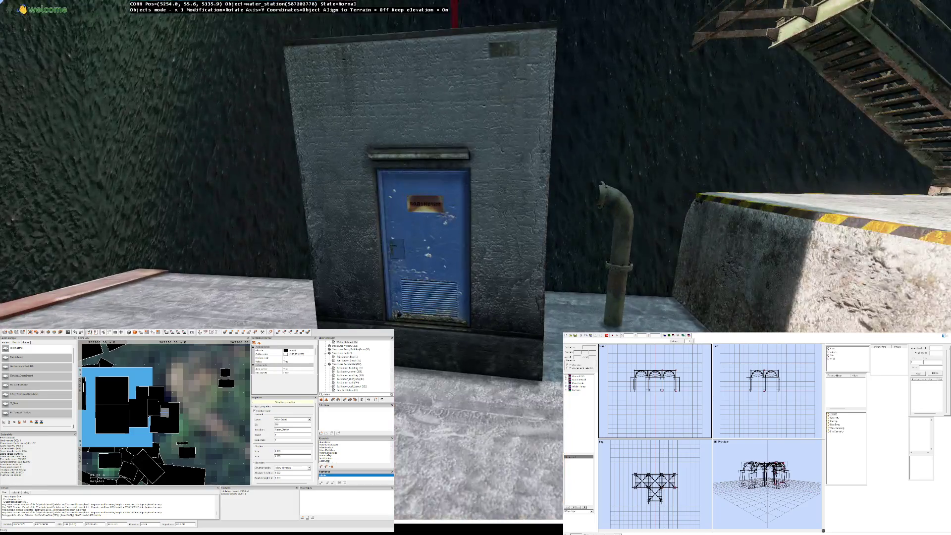
key("Left")
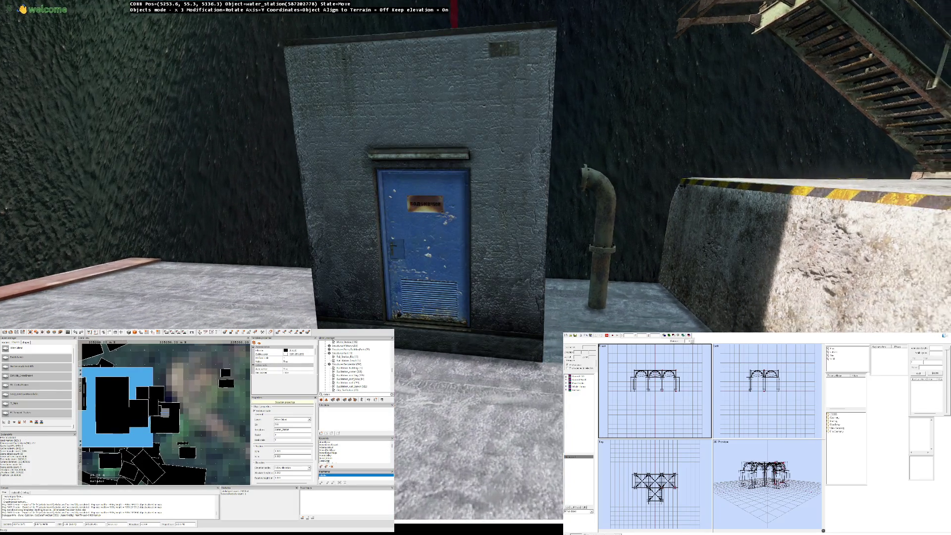
key("Up")
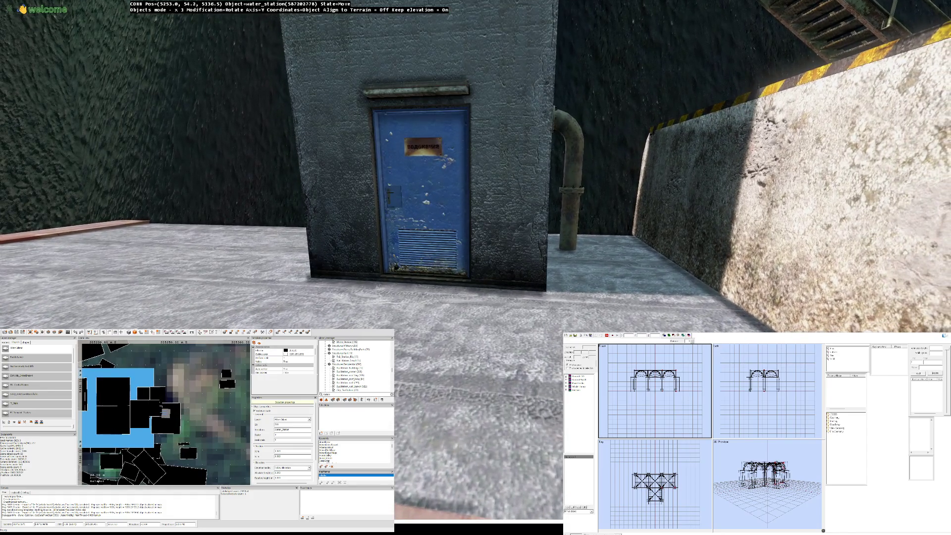
key("Left")
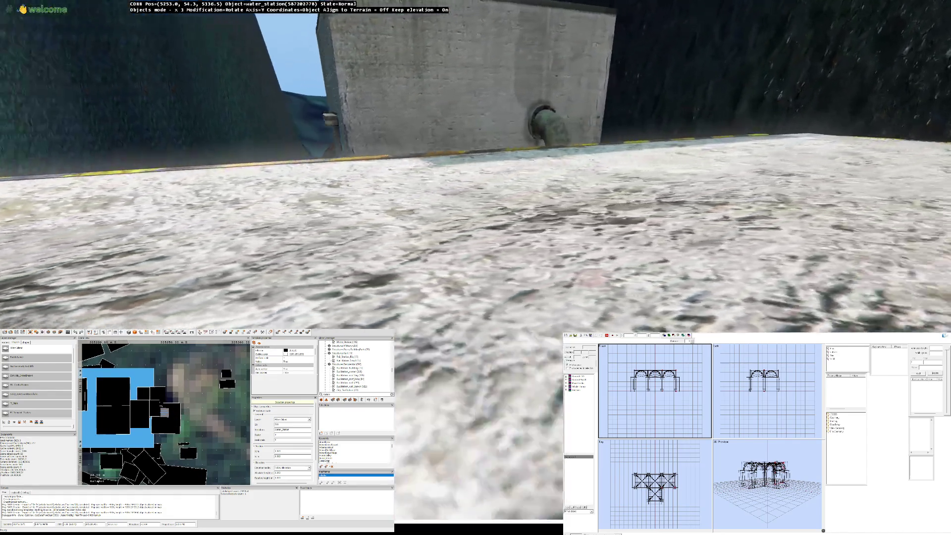
key("Up")
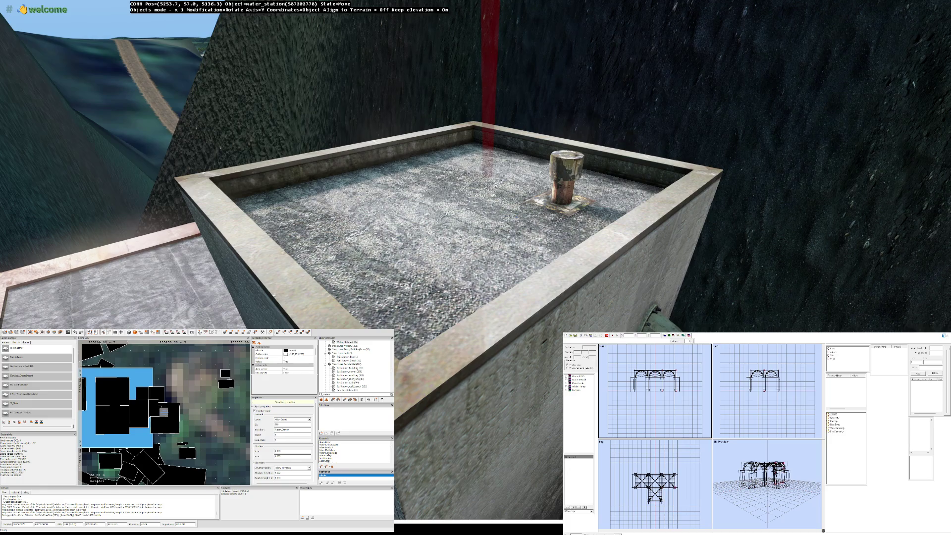
Step: Rotate the water-station hut slightly to its final heading on the deck
key("shift")
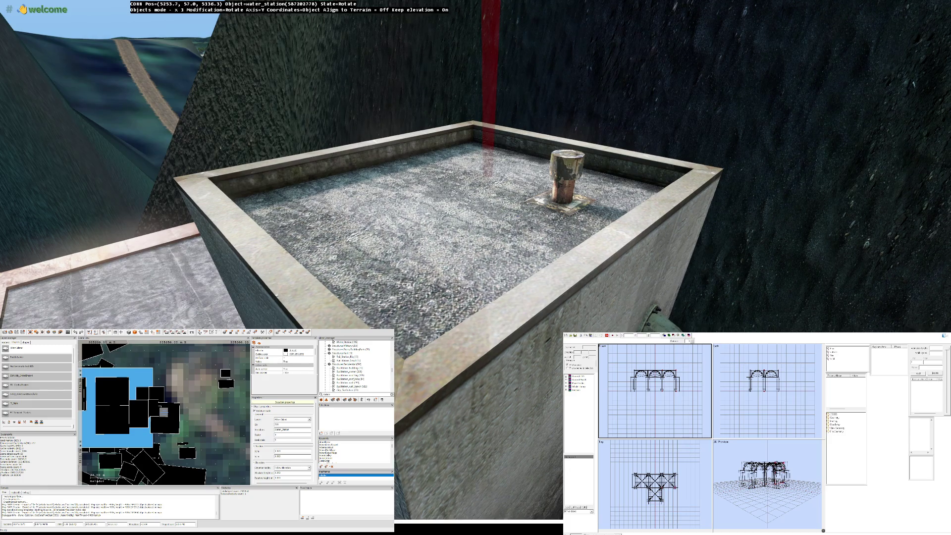
left_click_drag(446, 261, 457, 256)
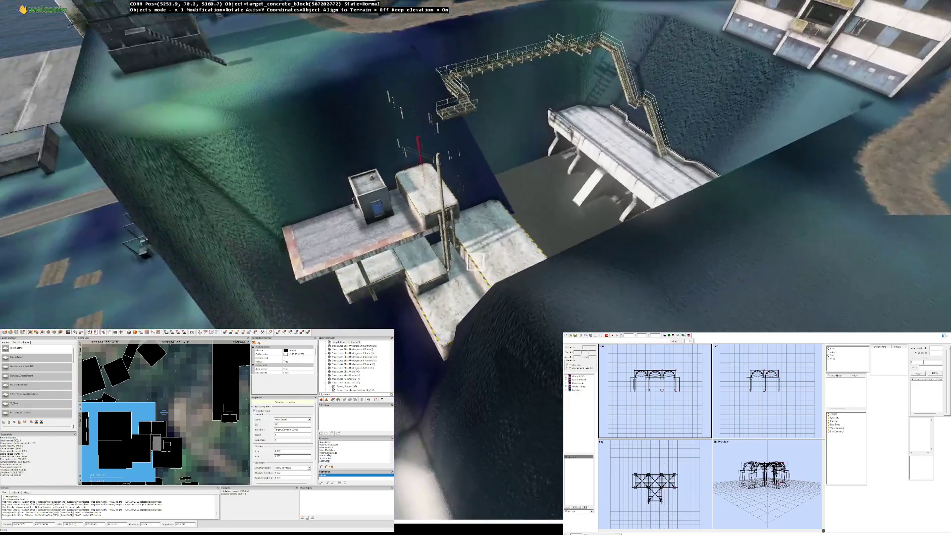
Step: Orbit the concrete-block platform from over the water, then drop beneath to view its stepped ledges
key("s")
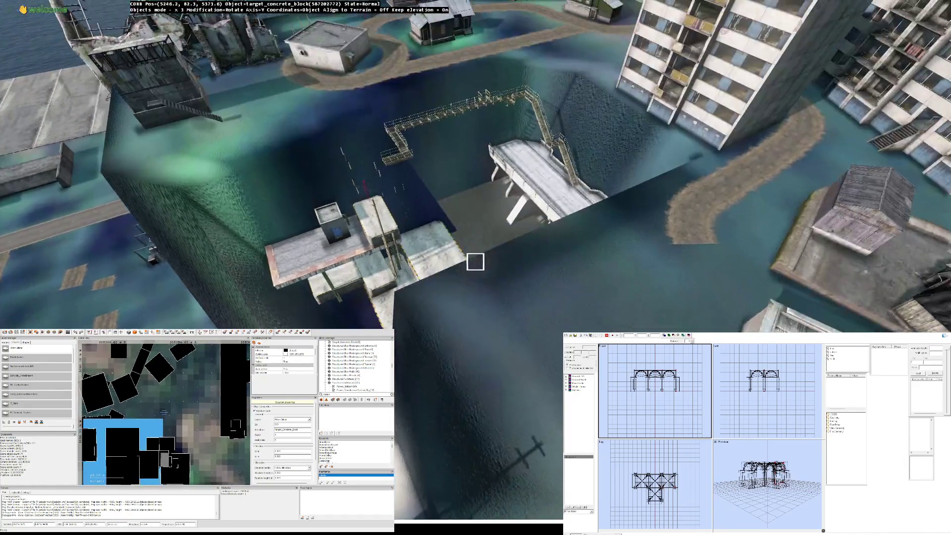
key("w")
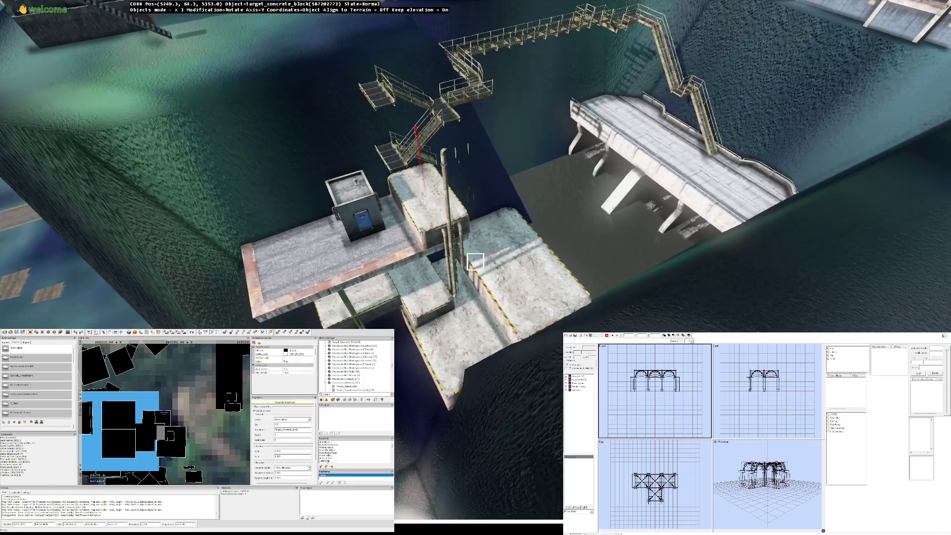
key("s")
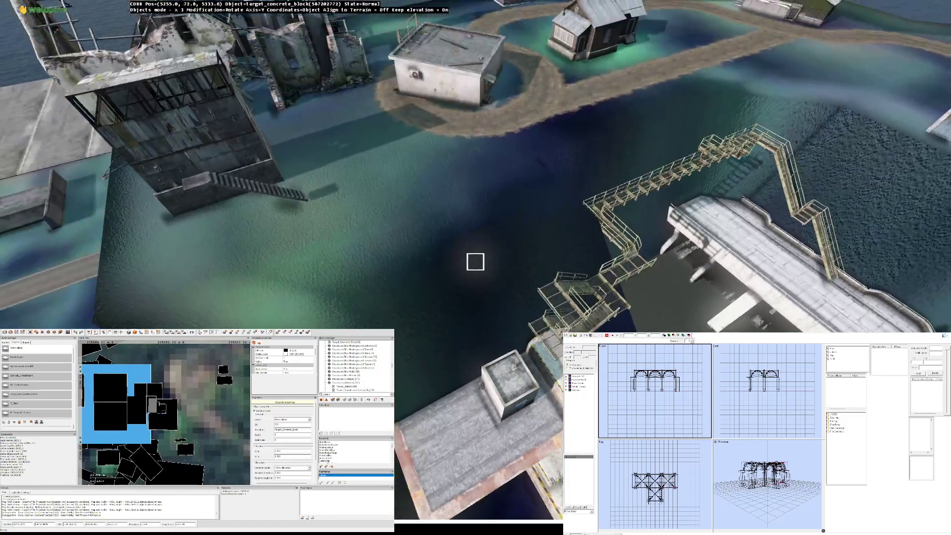
key("s")
key("w")
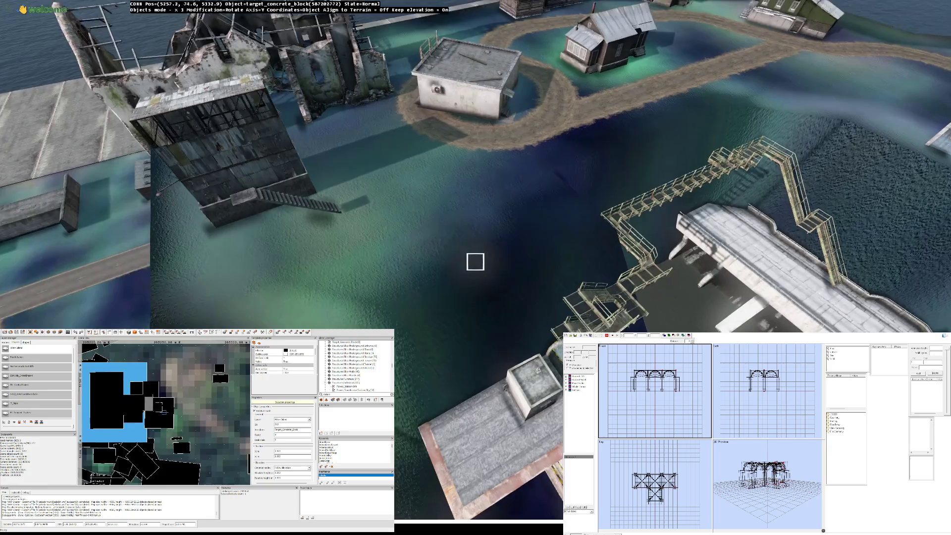
key("d")
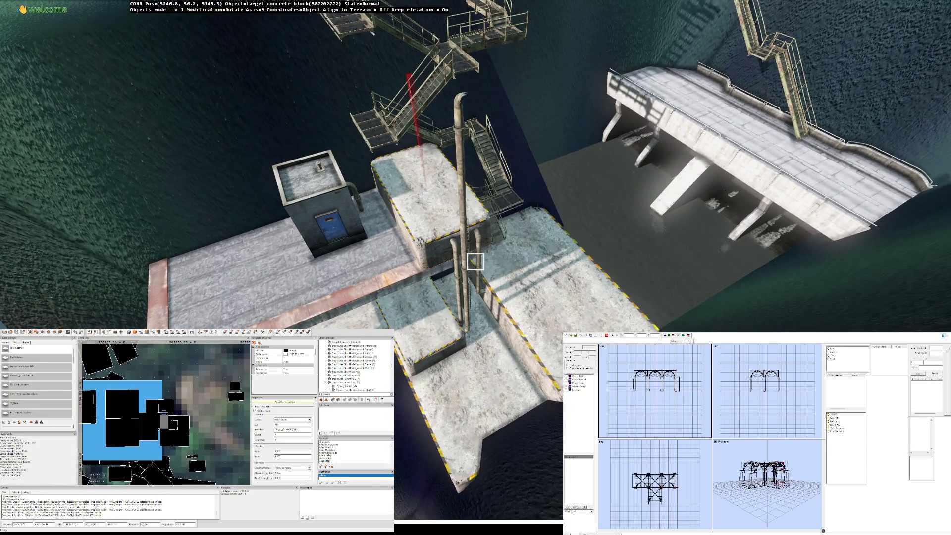
key("Up")
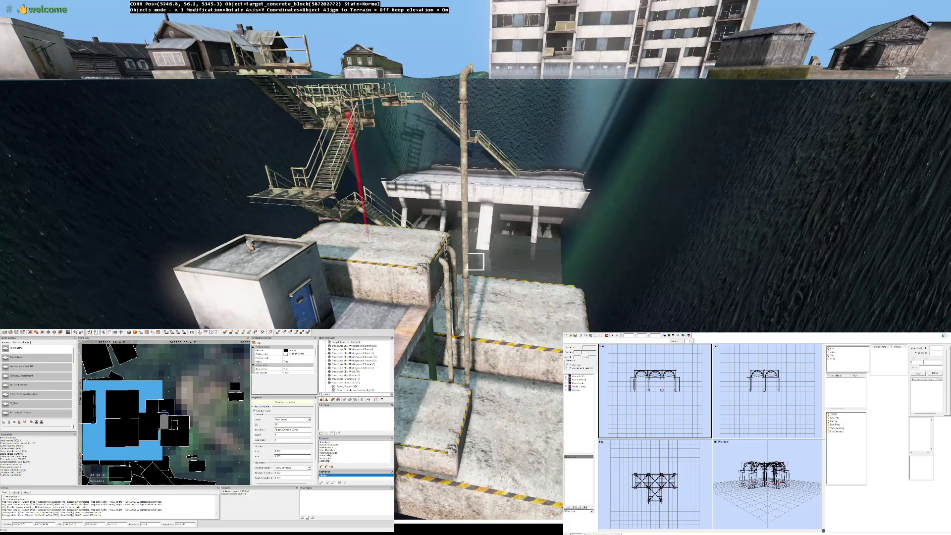
key("Down")
key("Left")
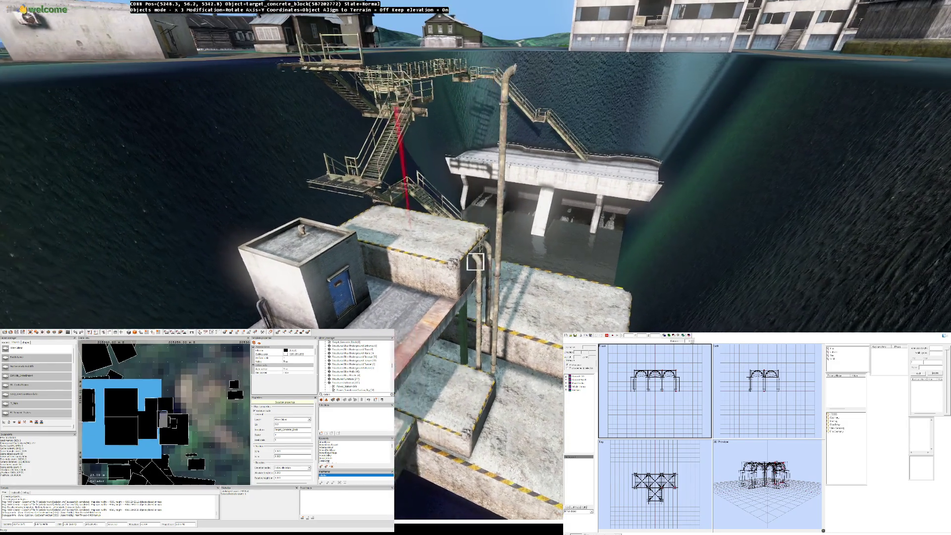
key("Down")
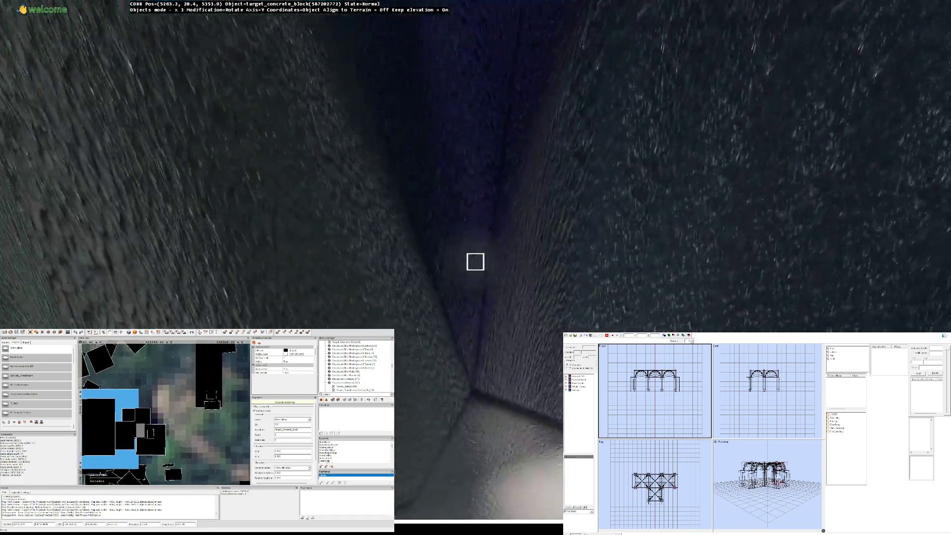
key("Up")
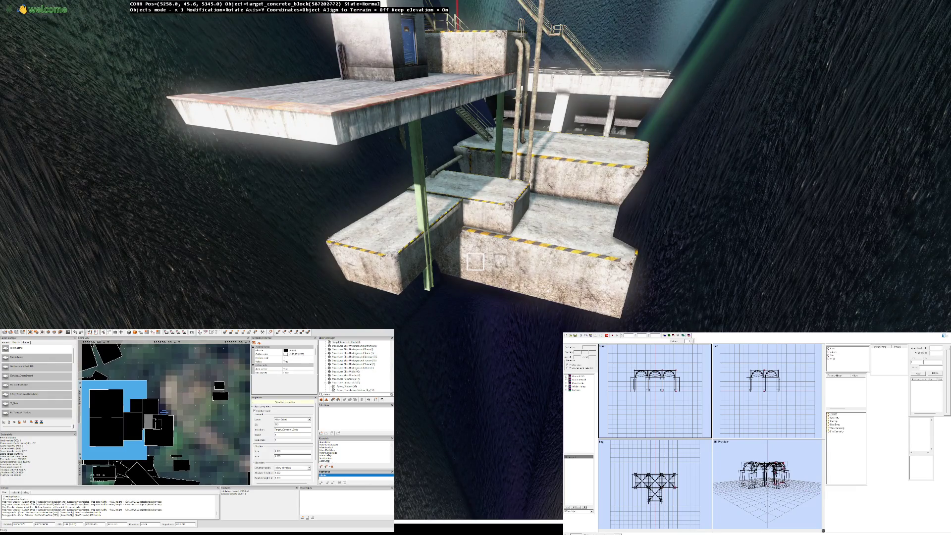
Step: Lift a lower concrete block into a stepped ledge under the platform and inspect it alongside
key("Left")
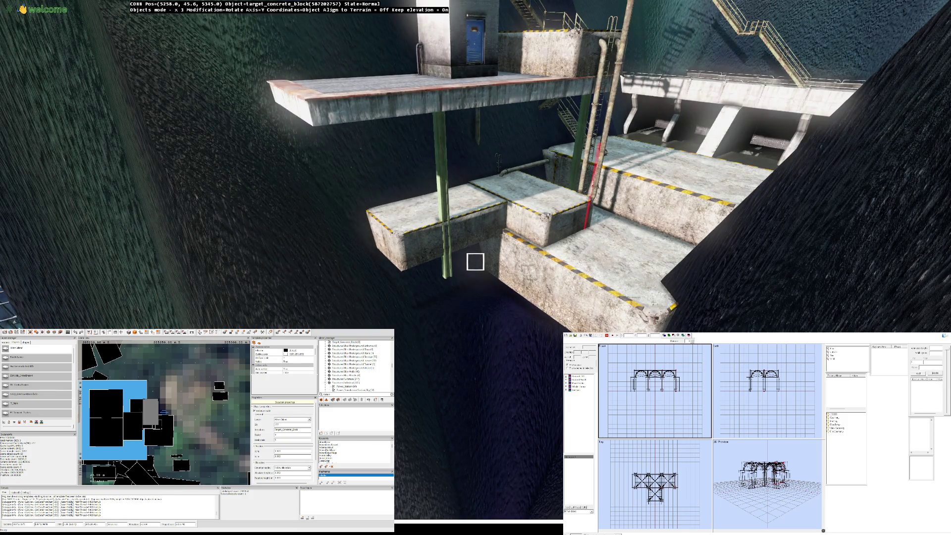
left_click_drag(476, 261, 475, 257)
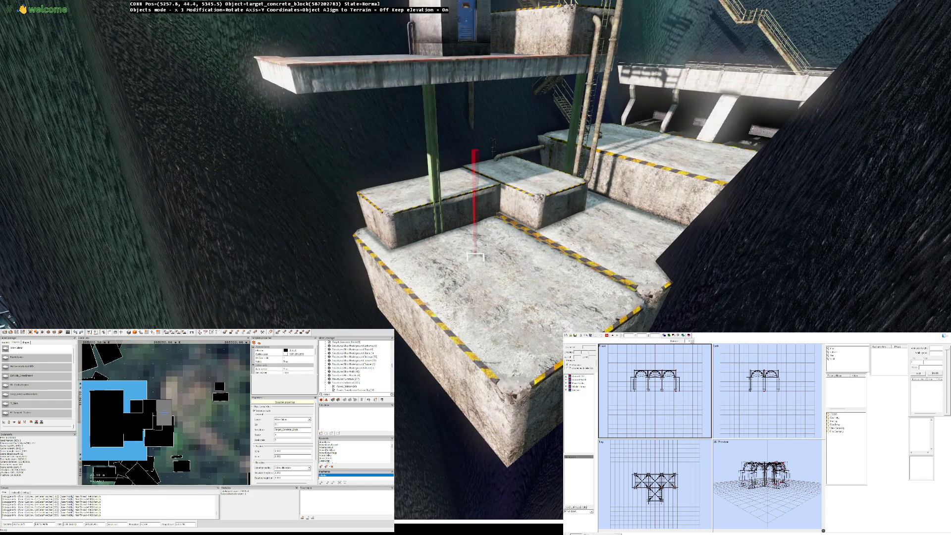
key("w")
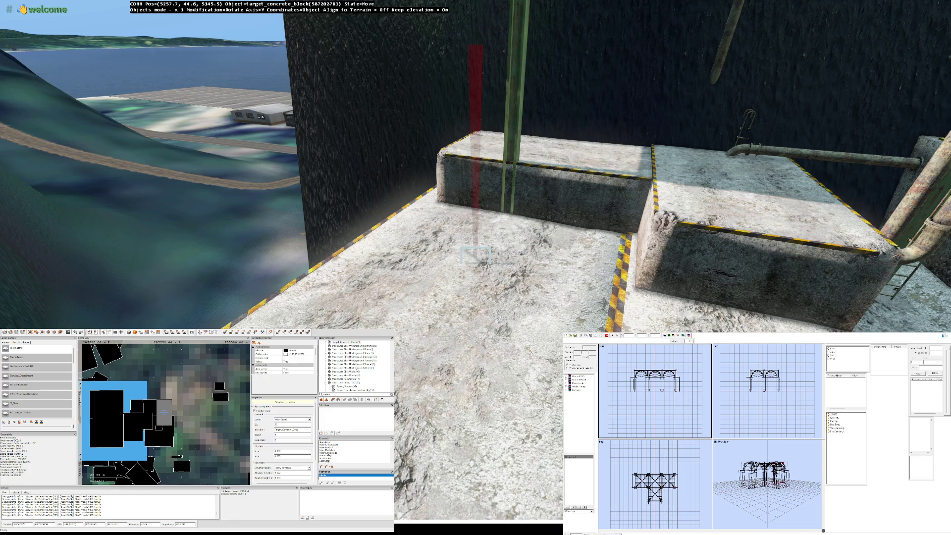
left_click_drag(476, 253, 475, 261)
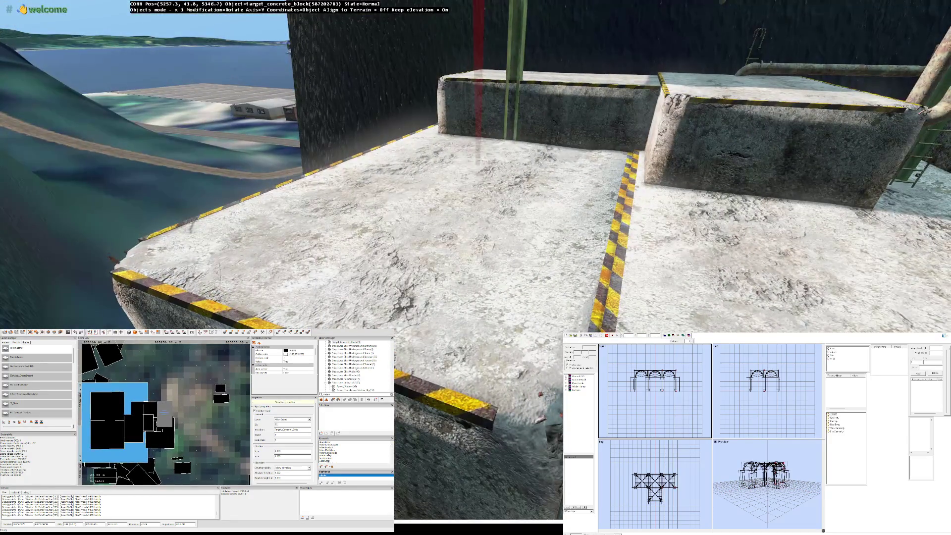
key("w")
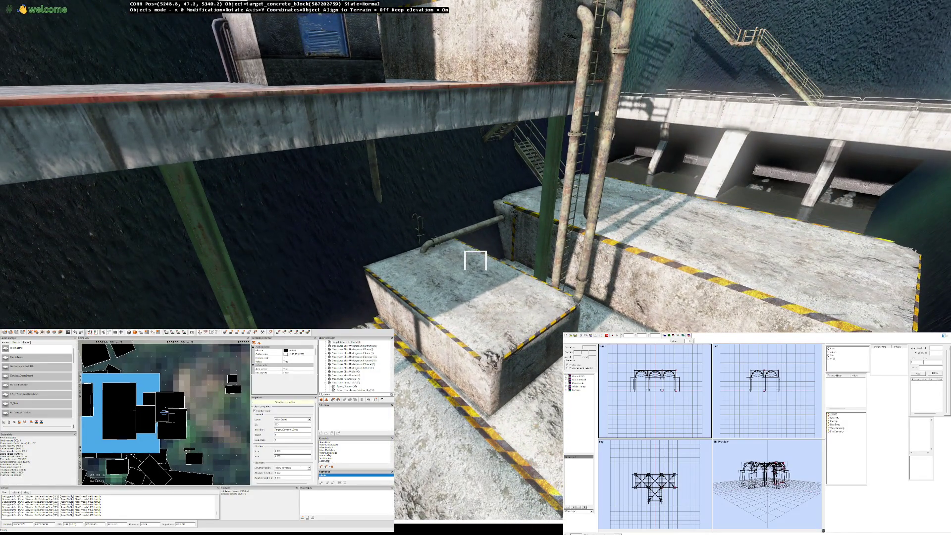
Step: Deselect the concrete block and fly the camera off to an empty stretch of water
left_click(476, 260)
left_click(476, 260)
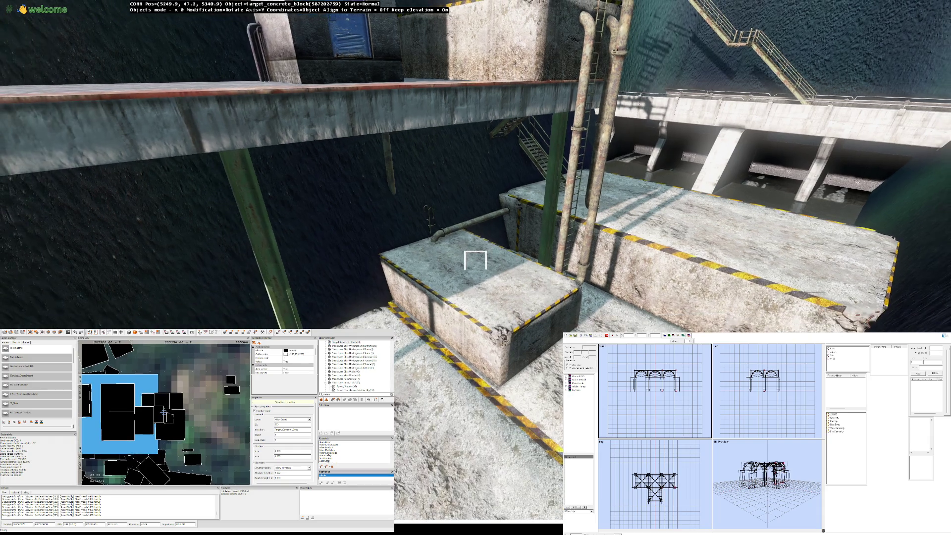
left_click(477, 265)
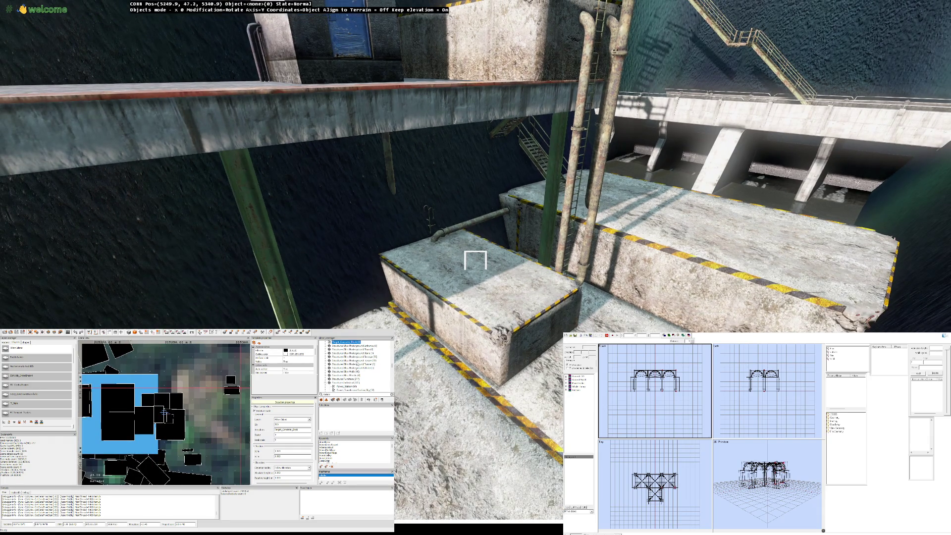
scroll(357, 368, "down", 1)
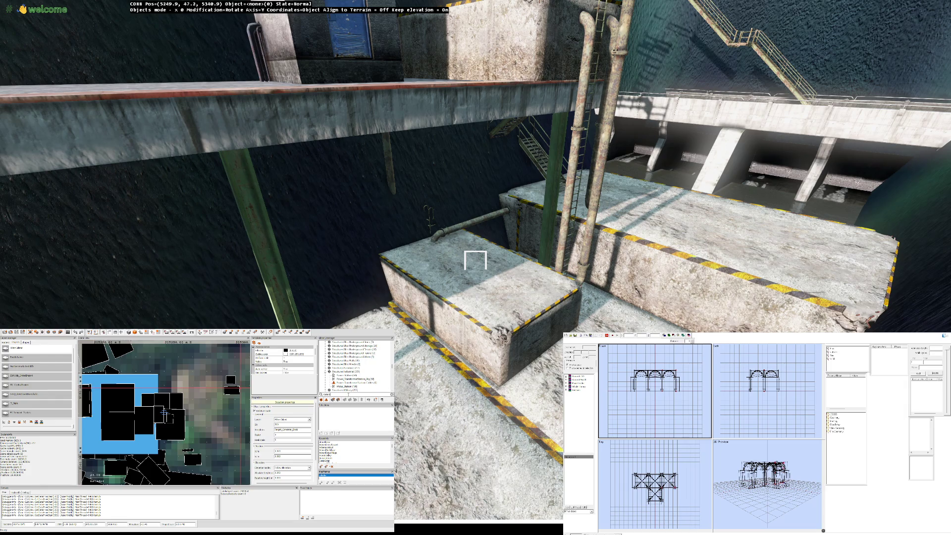
scroll(356, 367, "down", 2)
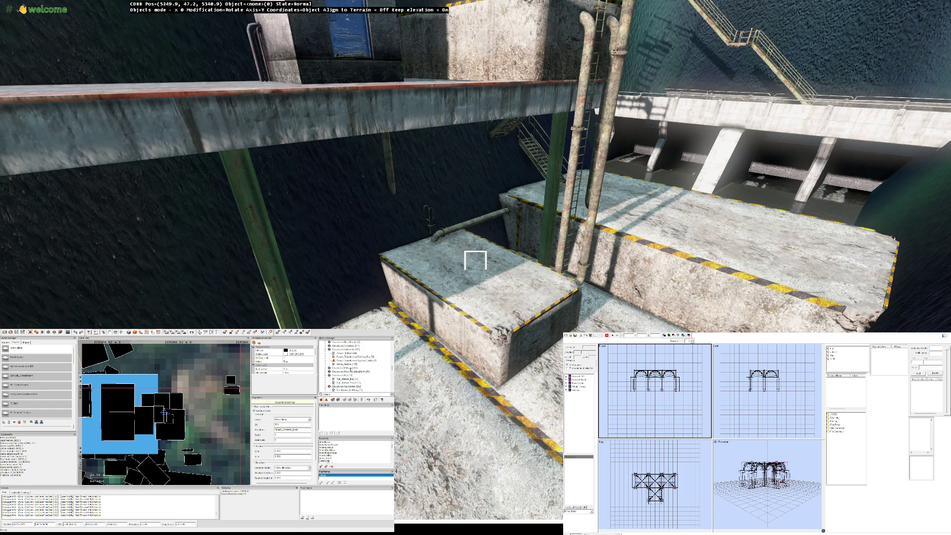
scroll(357, 367, "down", 1)
scroll(357, 368, "down", 2)
scroll(357, 366, "down", 1)
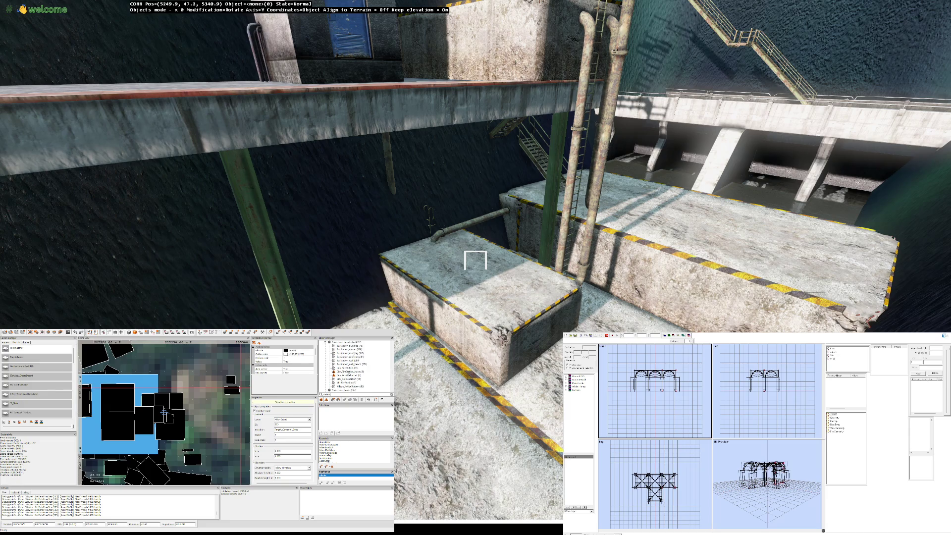
scroll(356, 369, "down", 1)
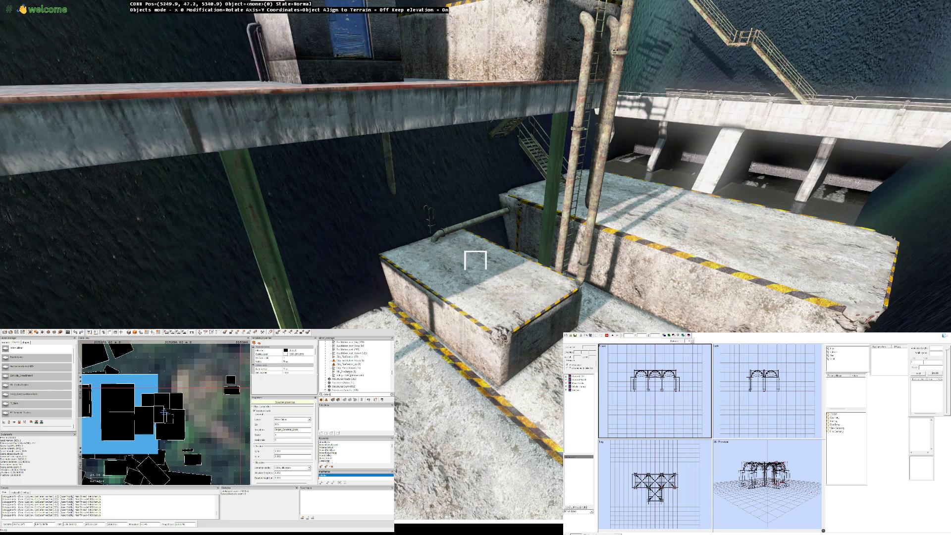
scroll(356, 368, "down", 1)
scroll(356, 367, "down", 1)
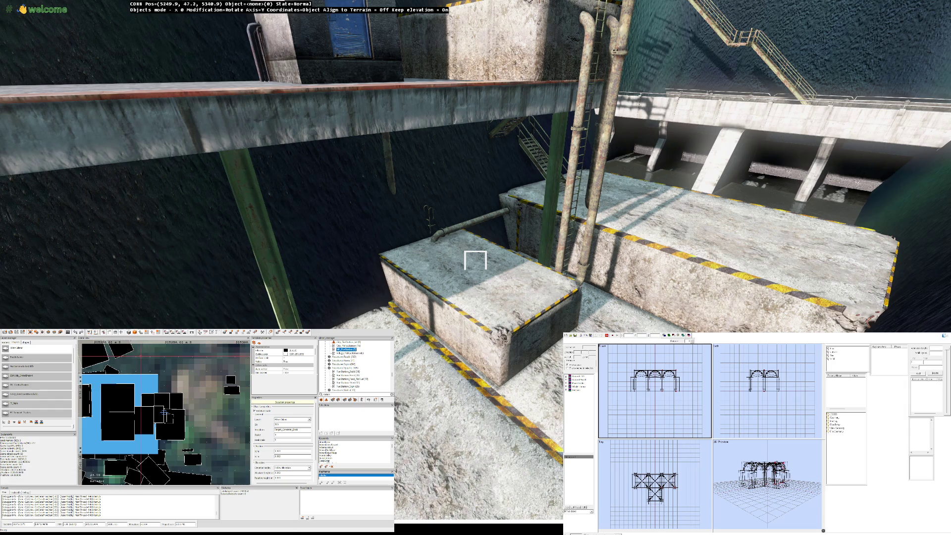
key("Up")
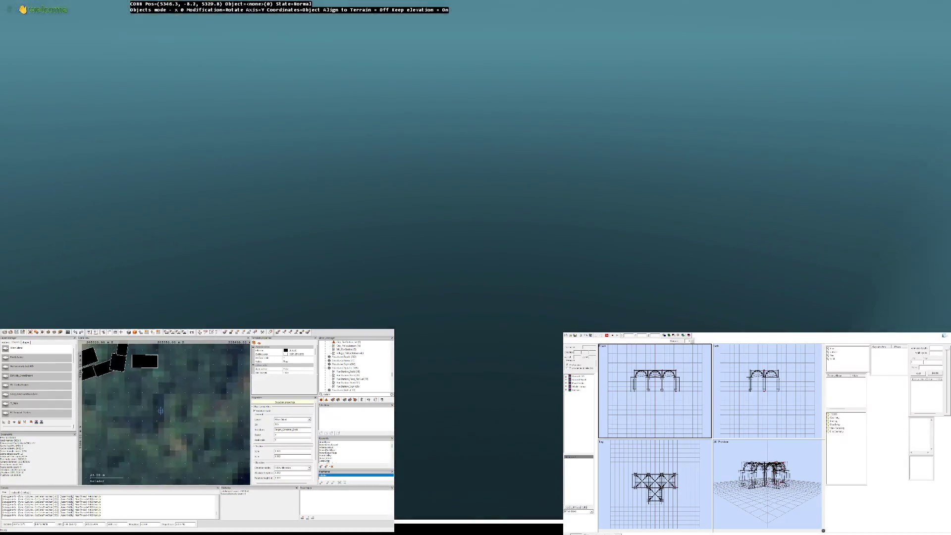
Step: Fly up to the fire-station building and carry it across beside the dam walls
key("Up")
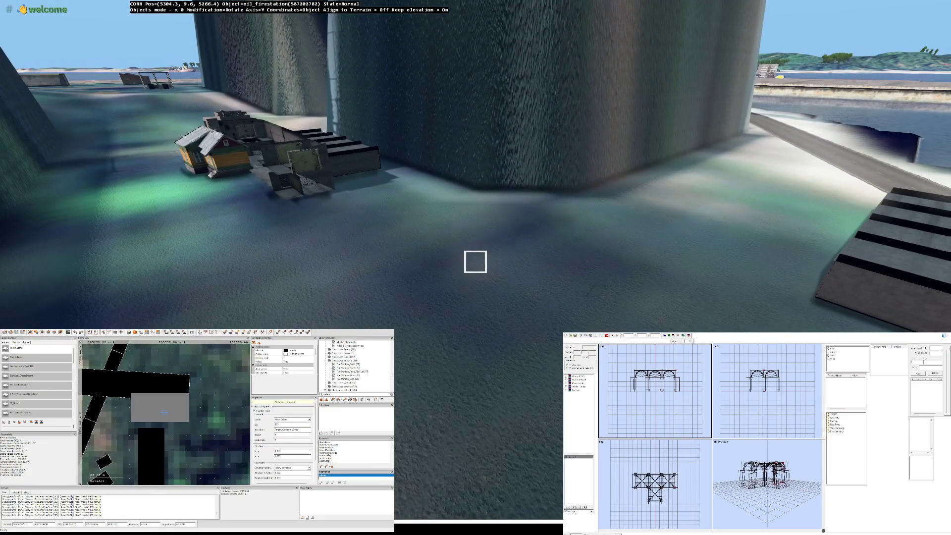
key("Up")
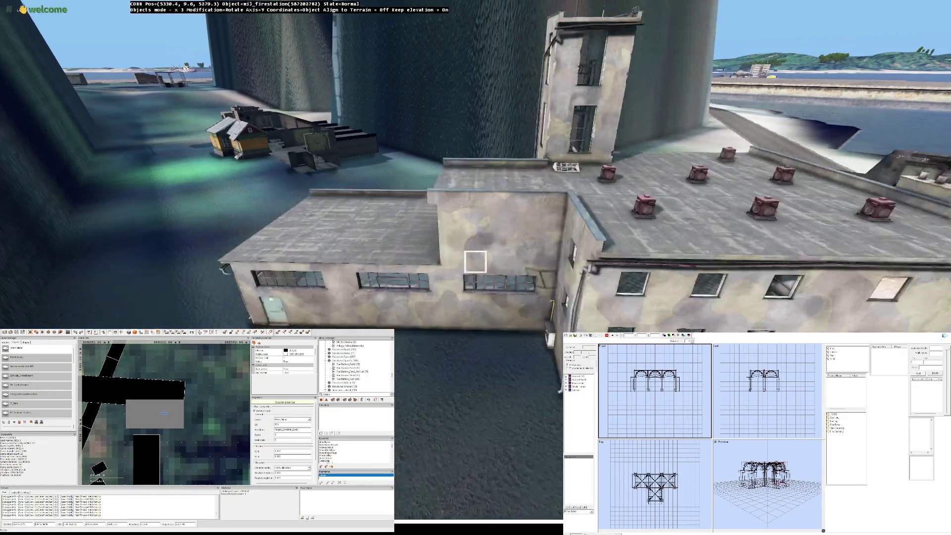
key("Up")
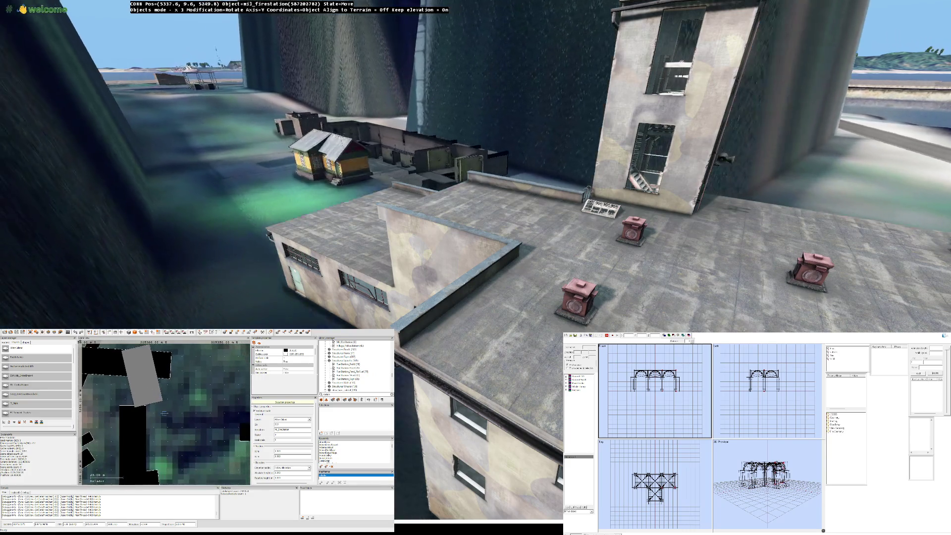
key("Up")
Step: Rotate the fire station into alignment, drop to ground level and focus the library search box
key("Left")
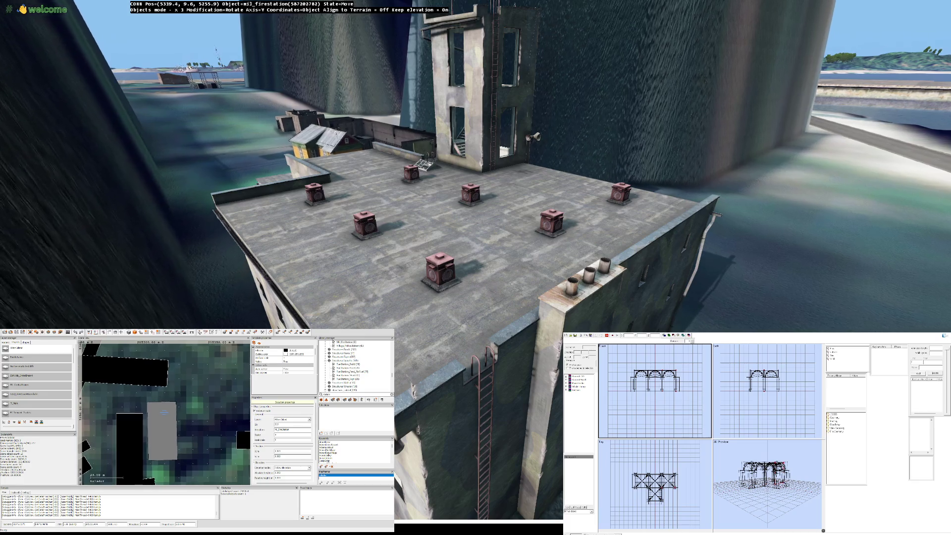
key("Down")
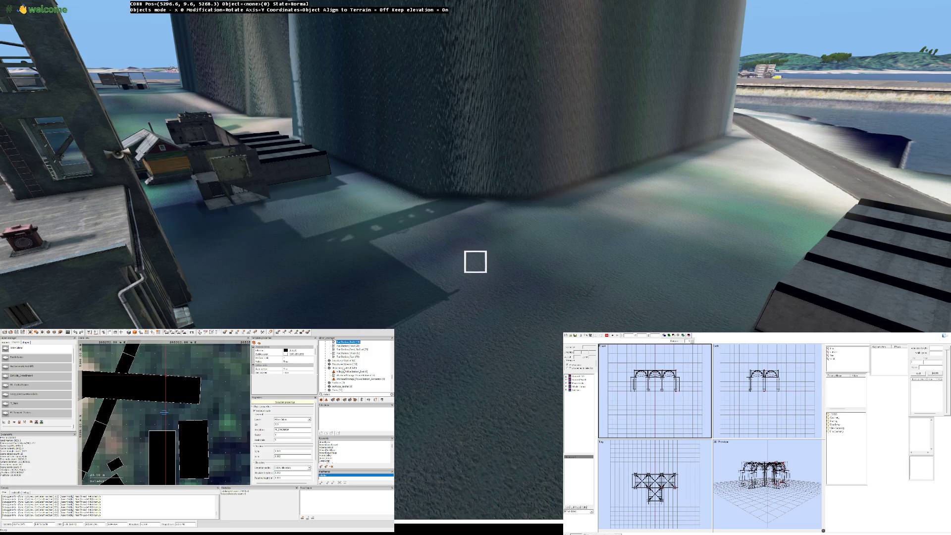
scroll(356, 364, "down", 1)
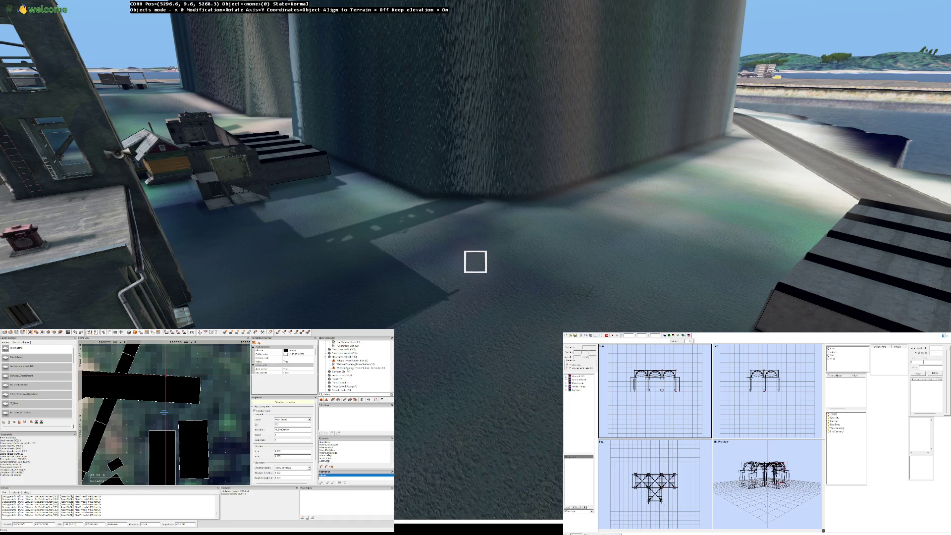
scroll(355, 364, "down", 2)
scroll(355, 364, "down", 2)
scroll(355, 364, "down", 2)
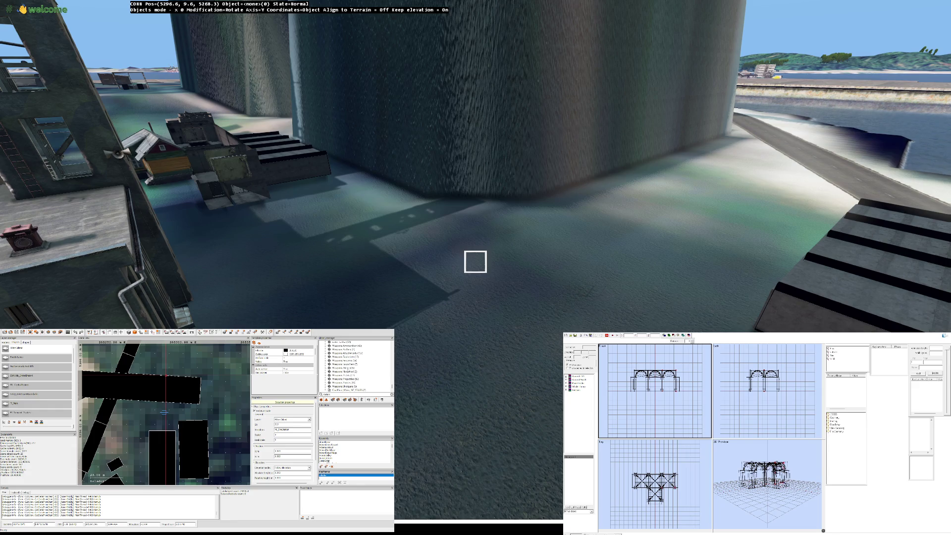
scroll(356, 364, "up", 5)
left_click(340, 395)
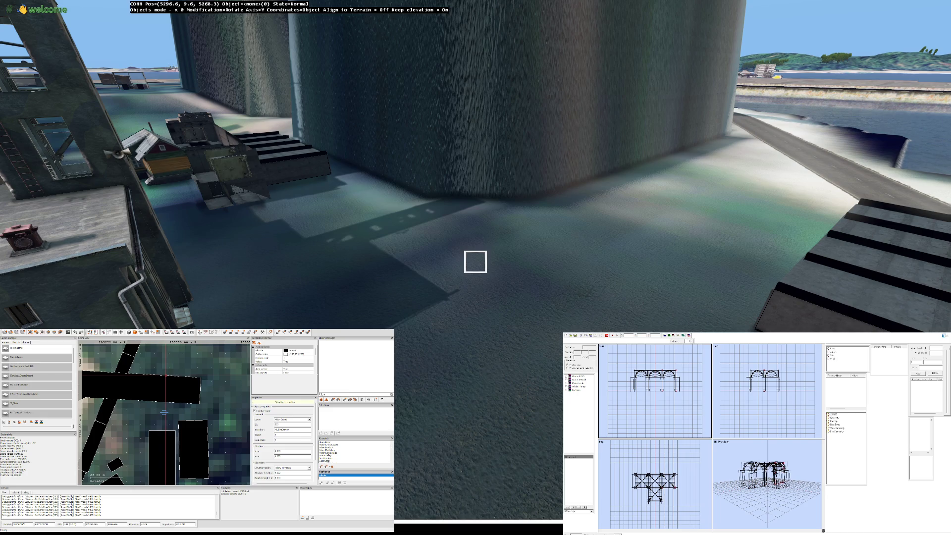
type("nt")
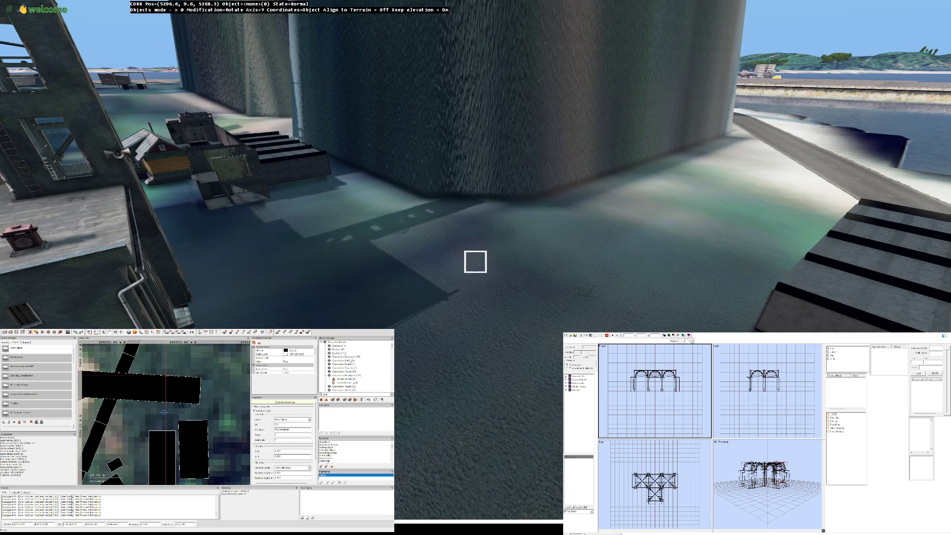
Step: Search the library for 'tank' and insert the Structures Bliss Industrial dieselpowerplant_tank_big at the cursor
key("BackSpace")
key("BackSpace")
key("BackSpace")
type("ank")
scroll(356, 368, "down", 1)
left_click(353, 369)
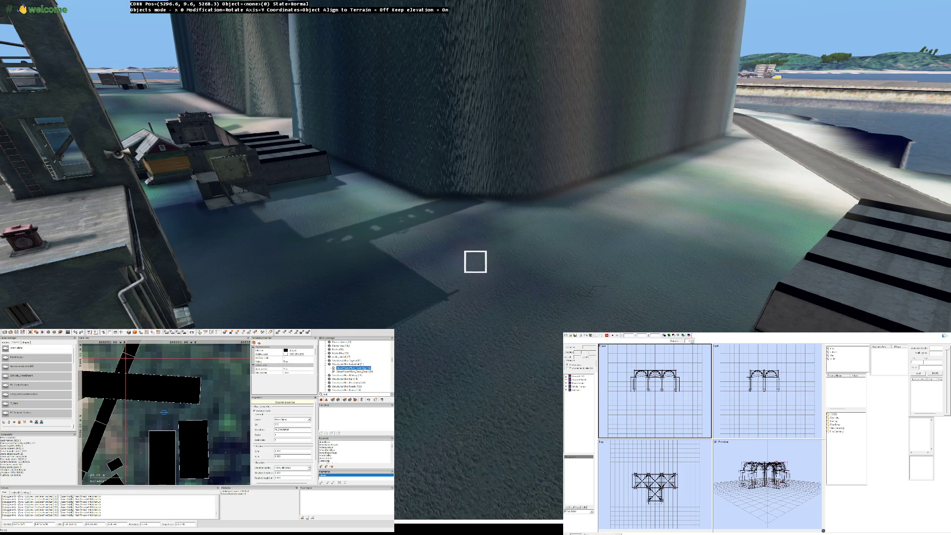
key("Insert")
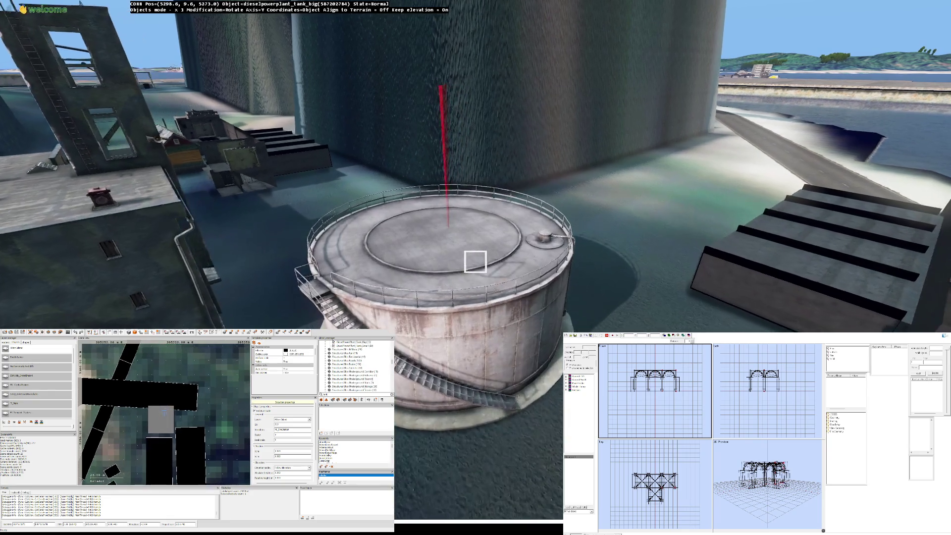
Step: Approach the new diesel tank and rotate it back upright
key("w")
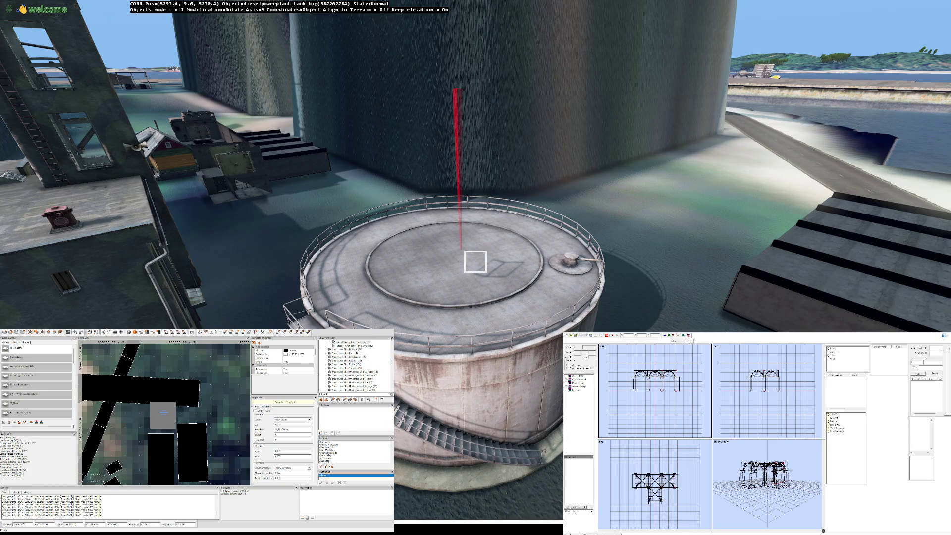
key("w")
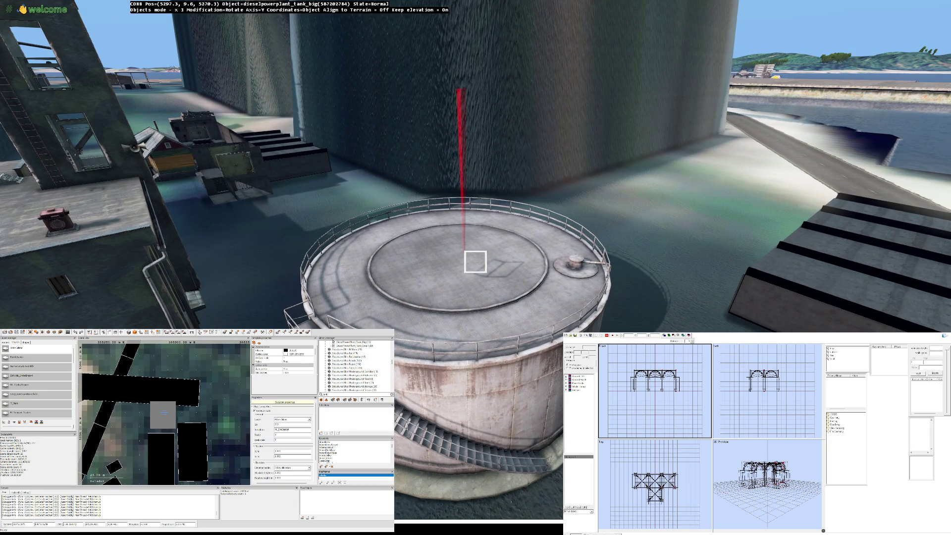
left_click_drag(476, 262, 476, 262)
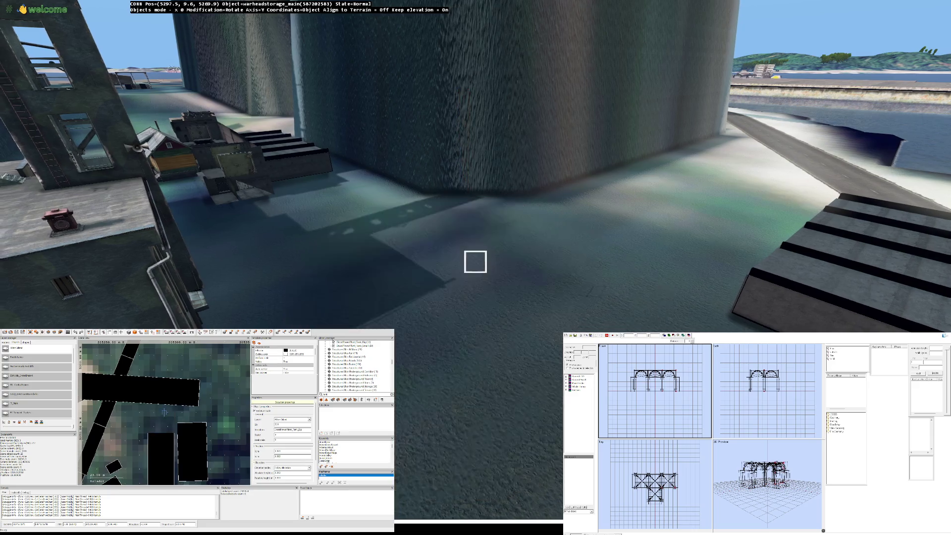
Step: Fly the camera up over the dam wall and across to the stepped concrete platform
key("s")
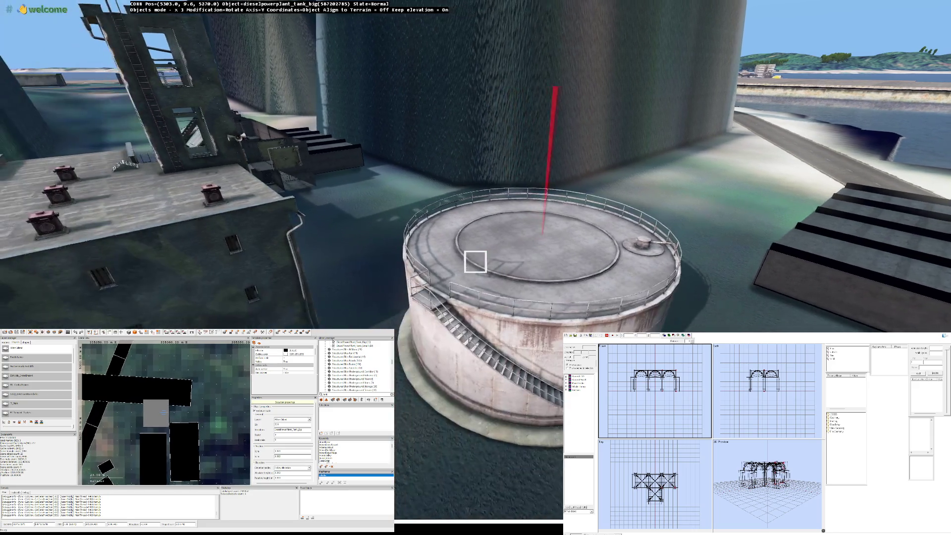
key("e")
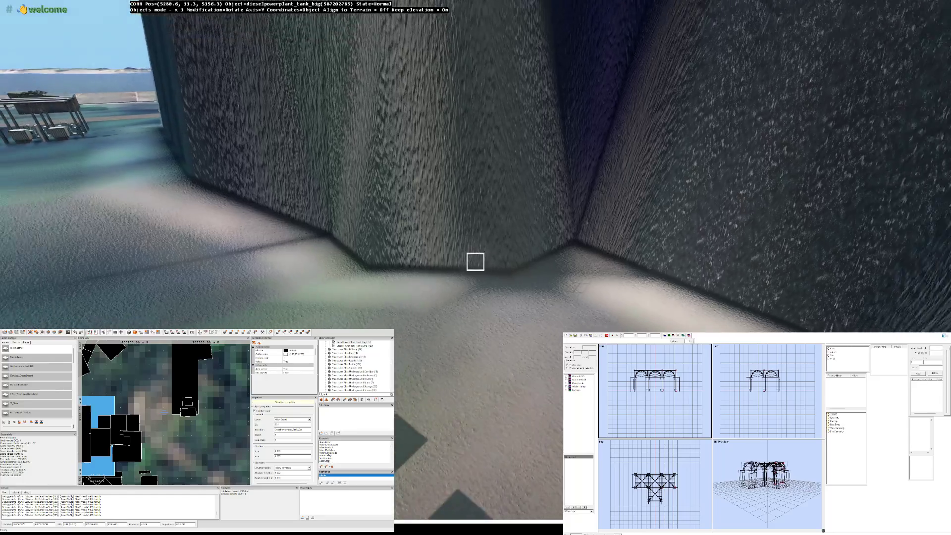
key("e")
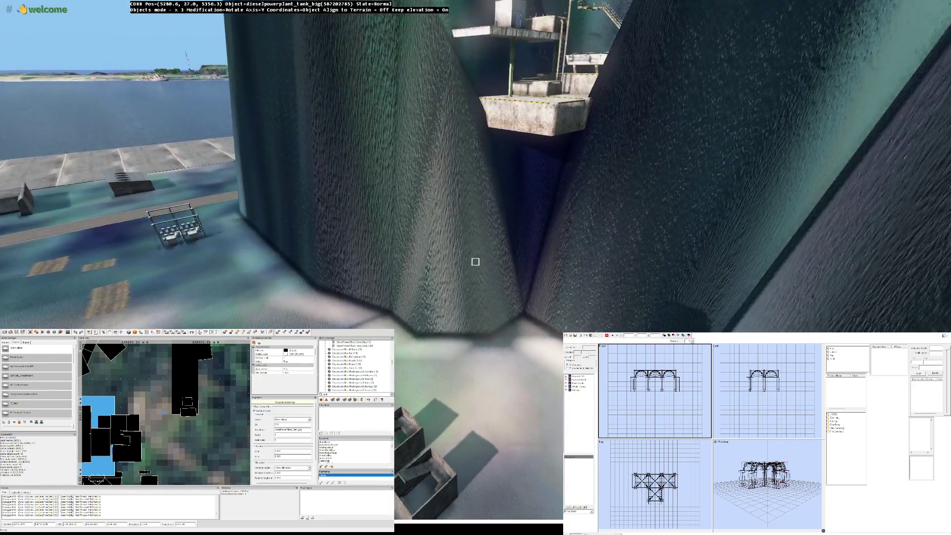
key("e")
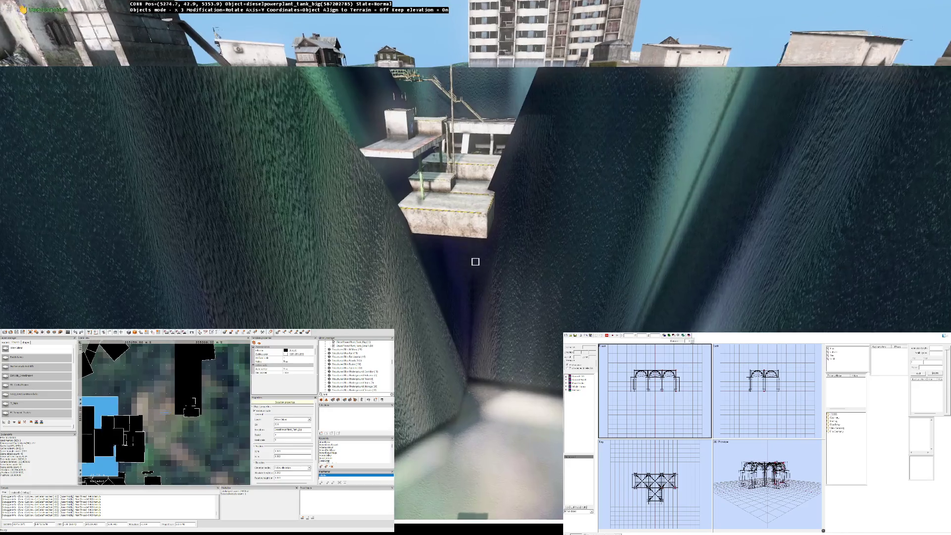
key("Left")
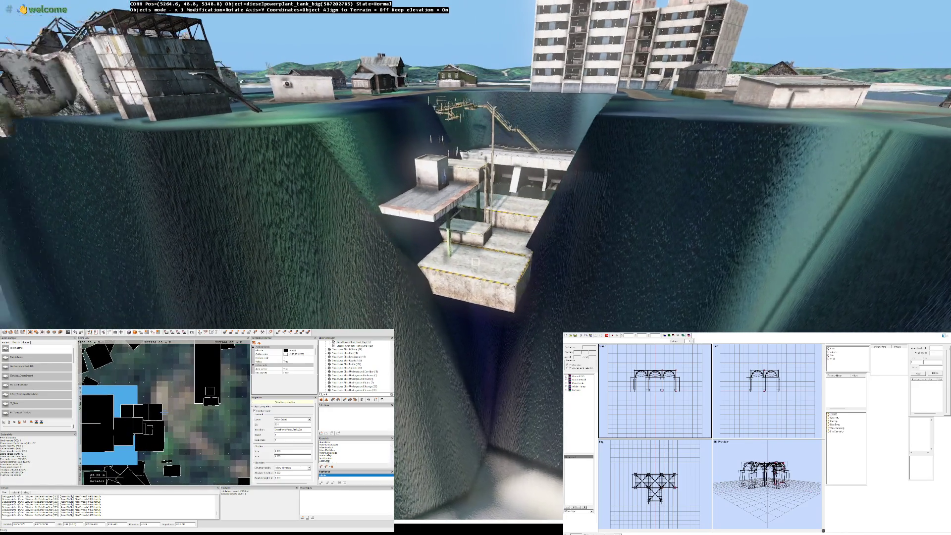
key("Right")
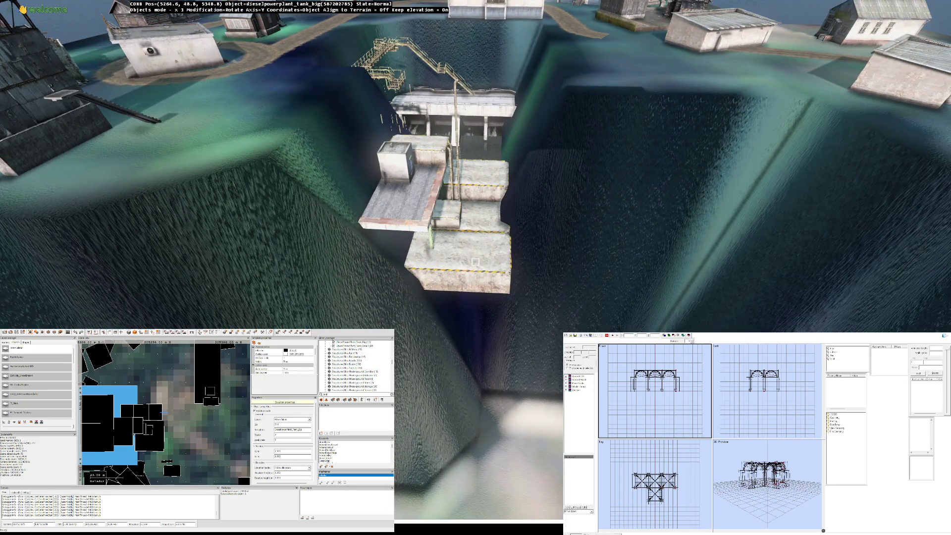
key("w")
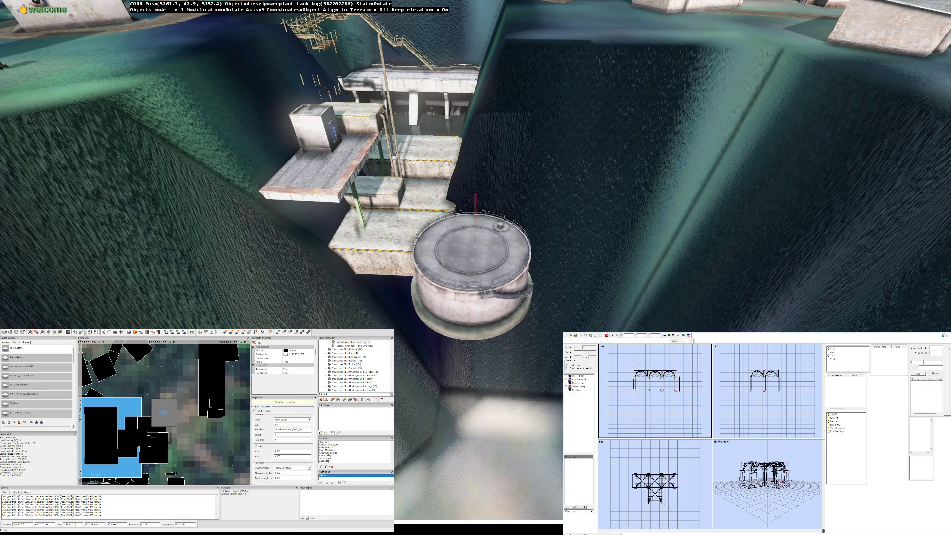
key("w")
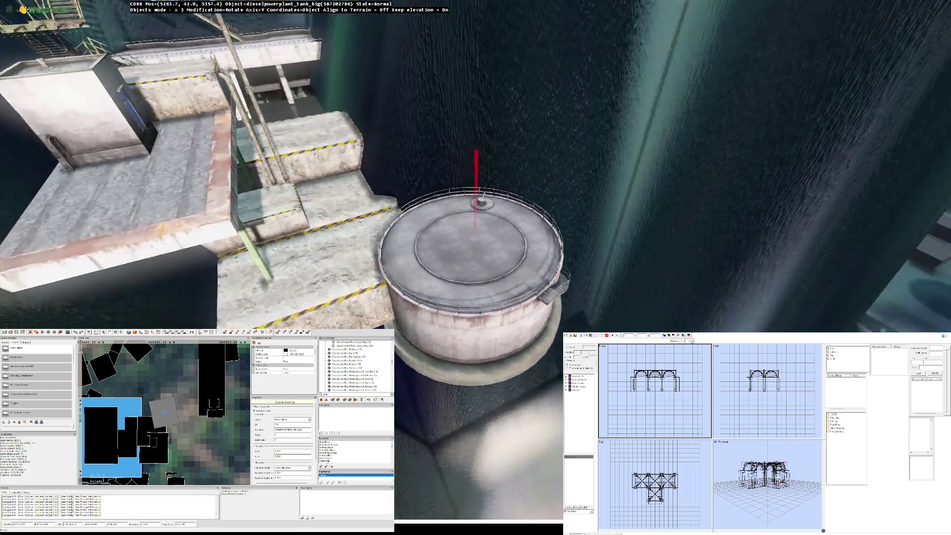
key("s")
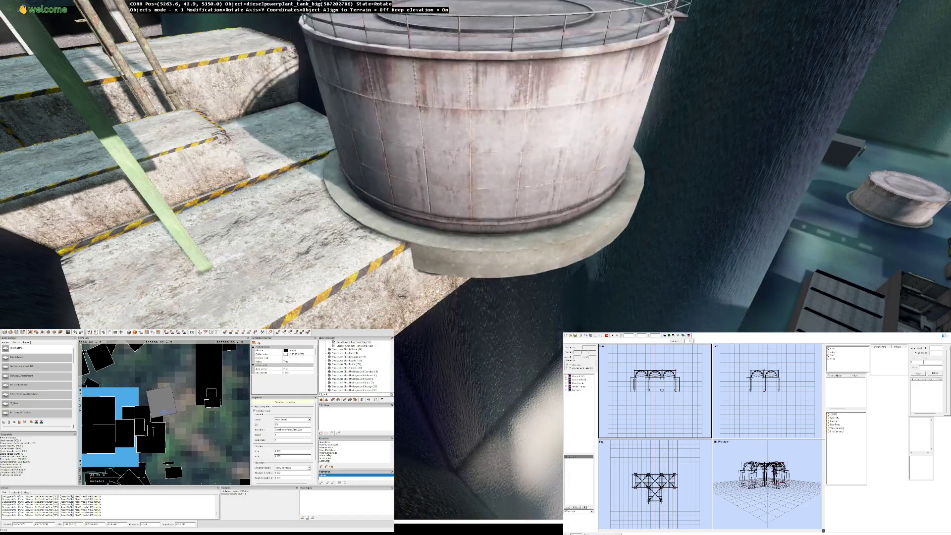
key("w")
key("s")
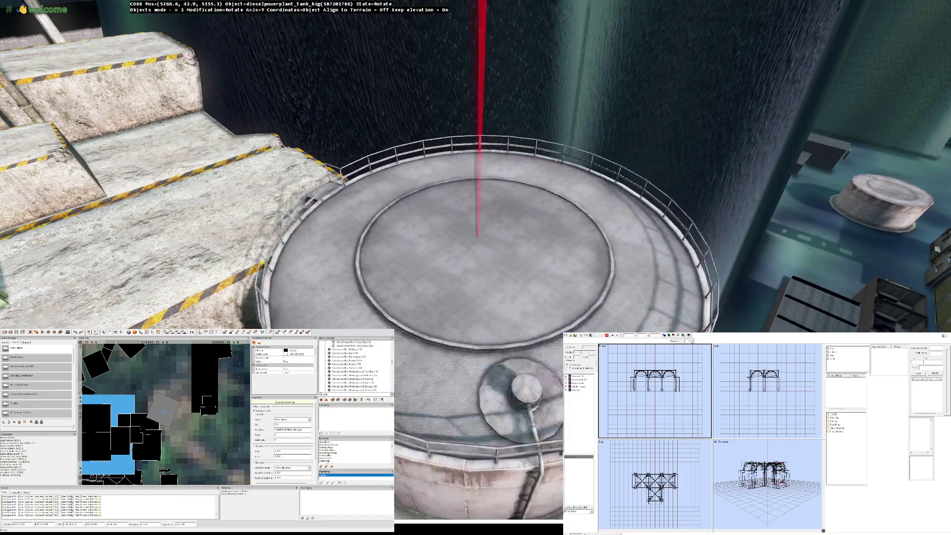
key("w")
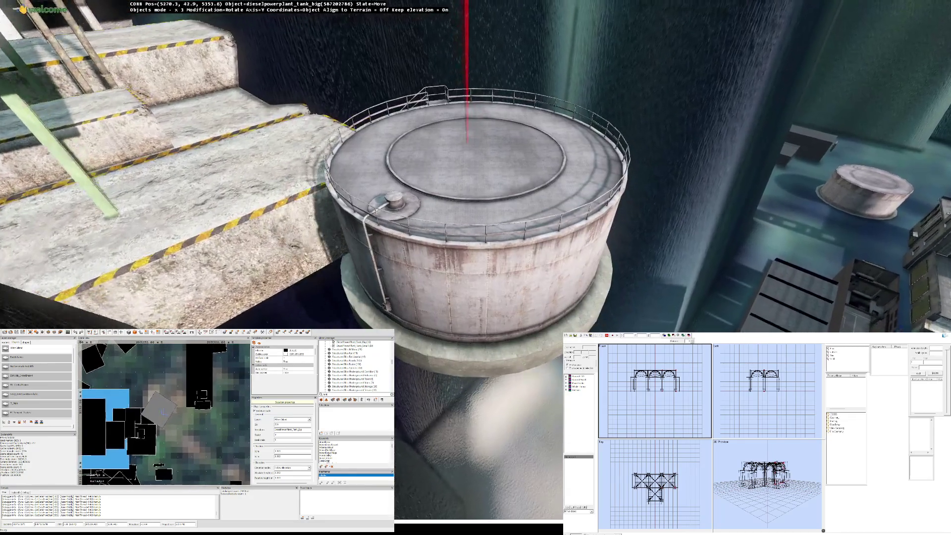
key("w")
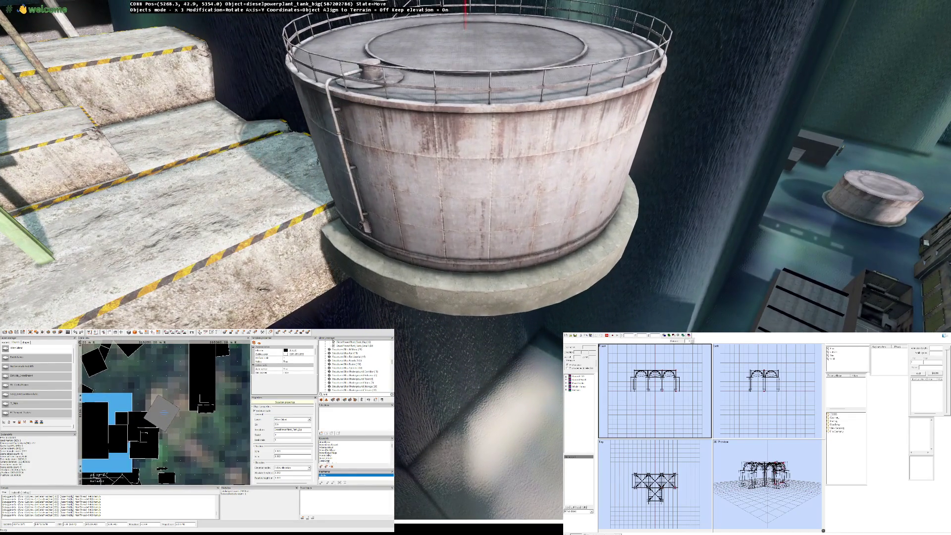
key("s")
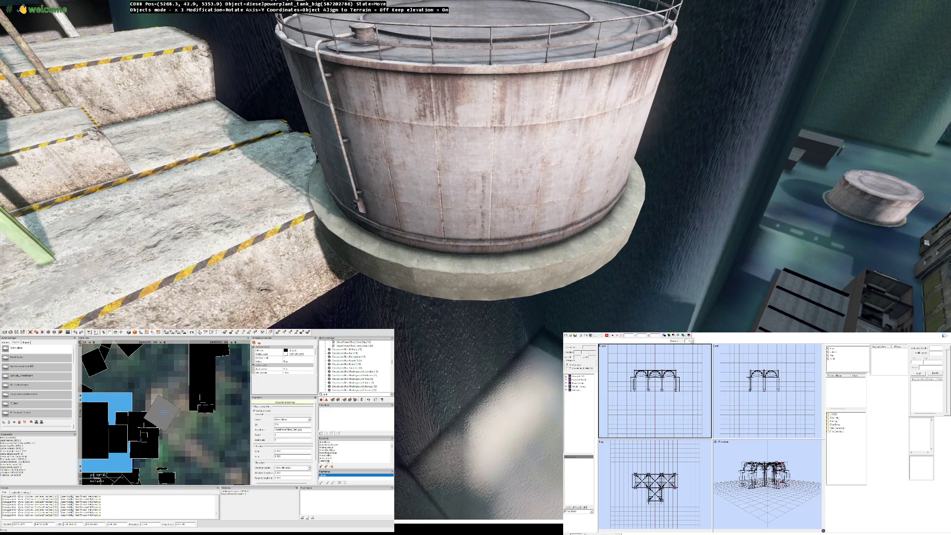
key("w")
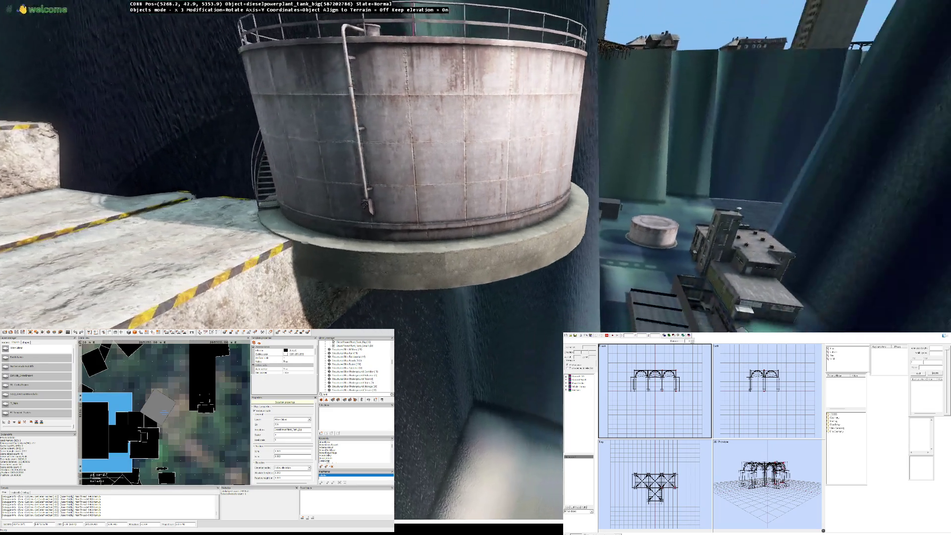
key("s")
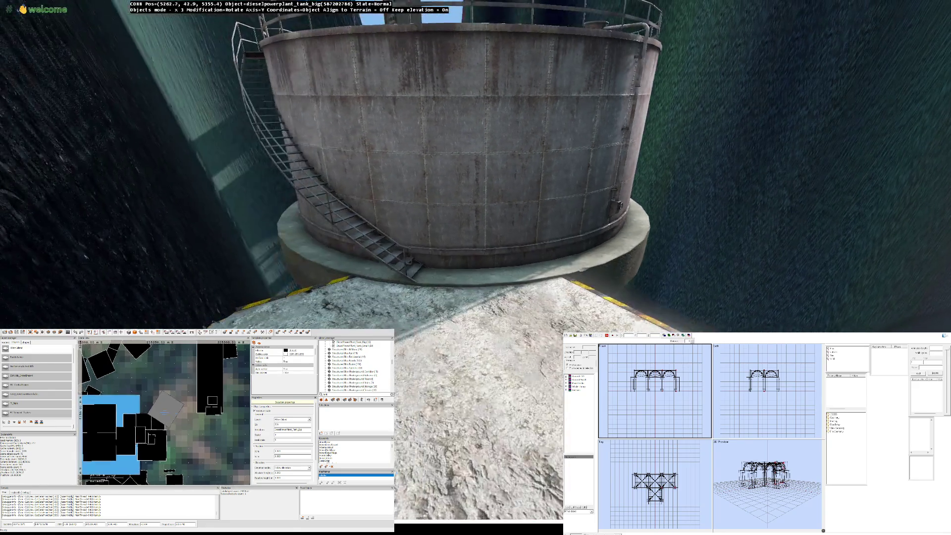
key("w")
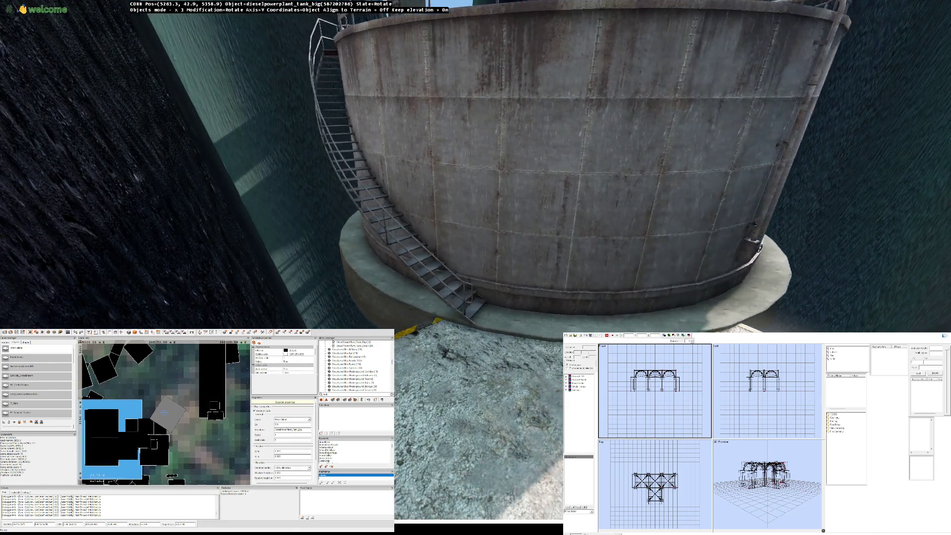
key("w")
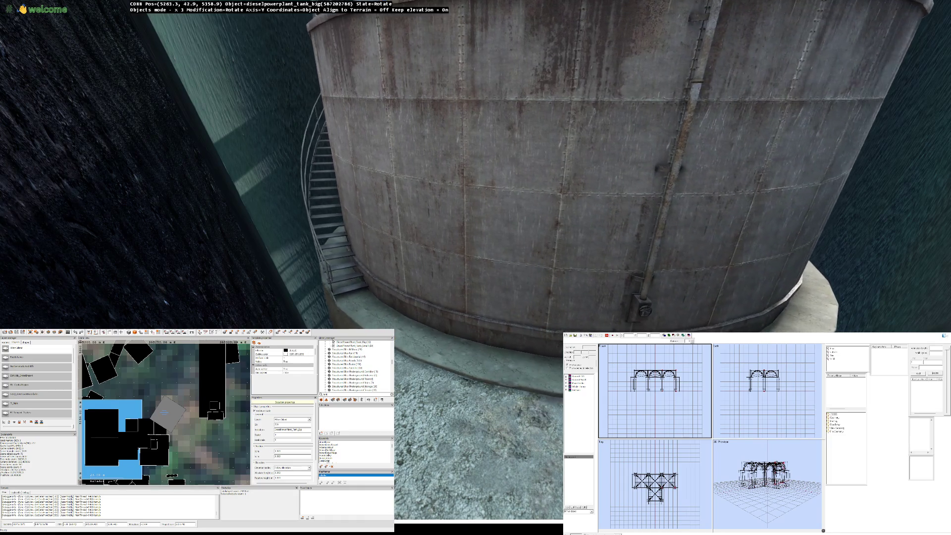
key("s")
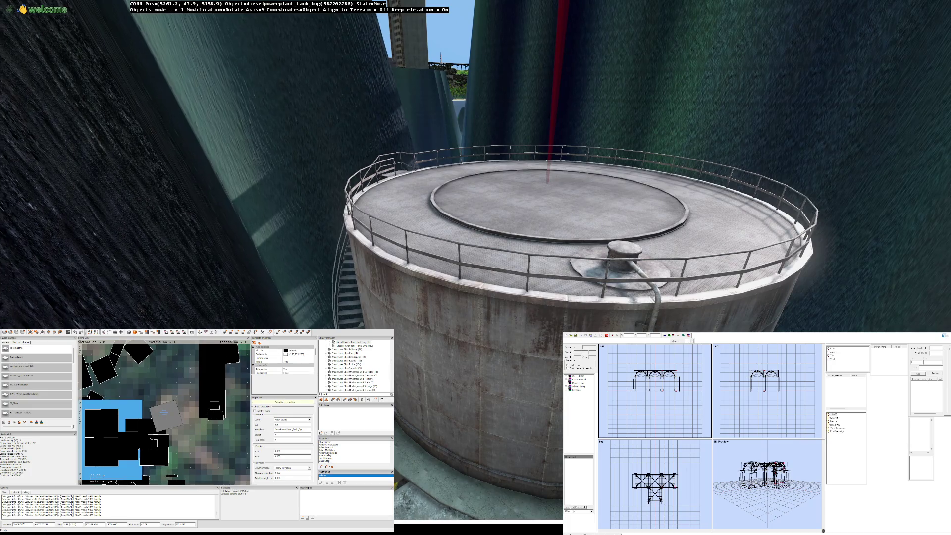
key("s")
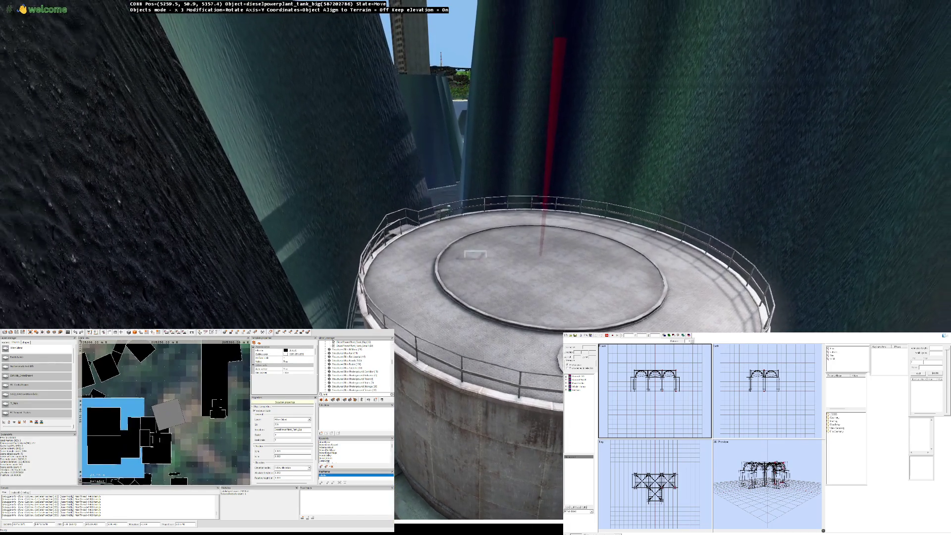
key("s")
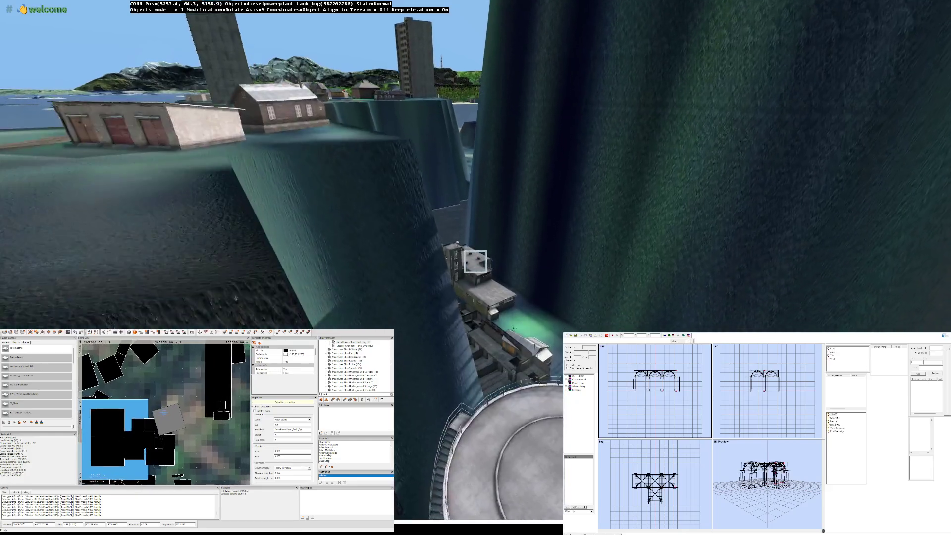
key("w")
key("e")
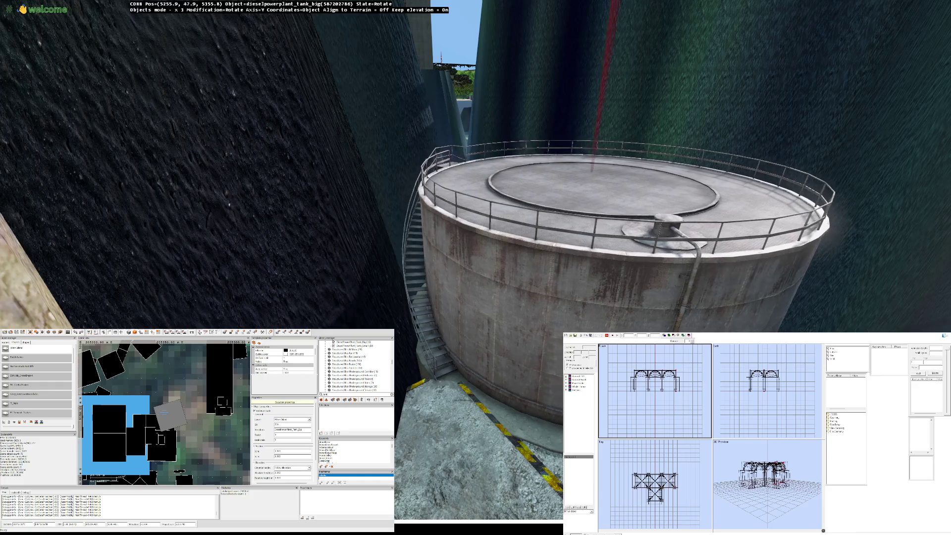
key("e")
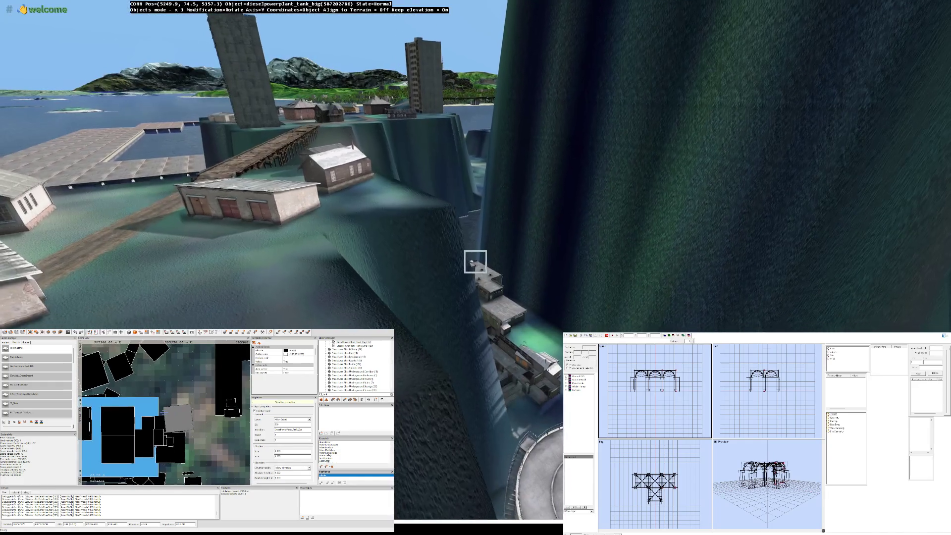
key("w")
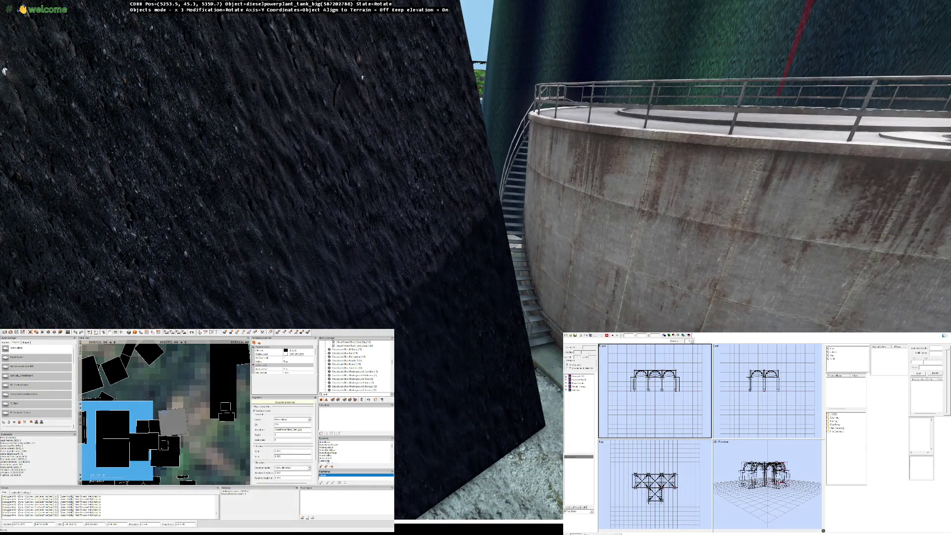
key("w")
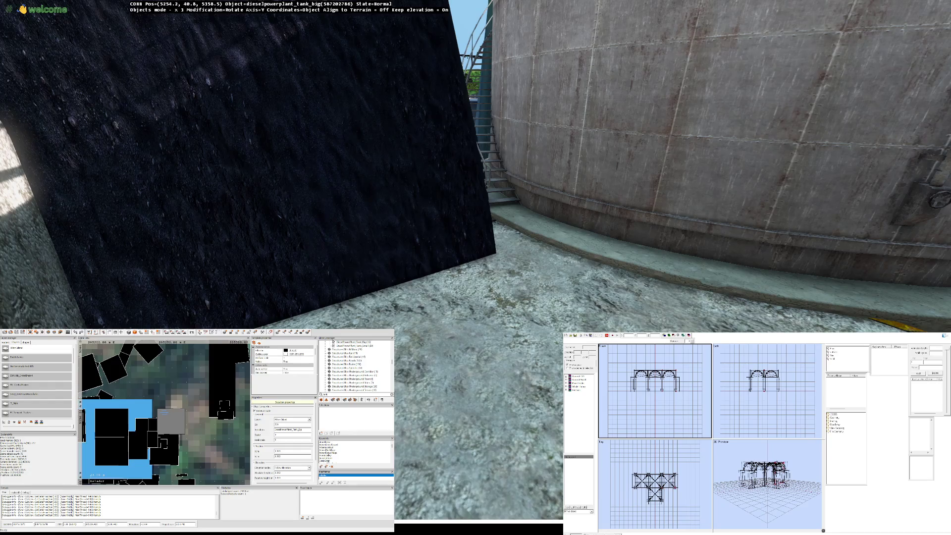
key("Left")
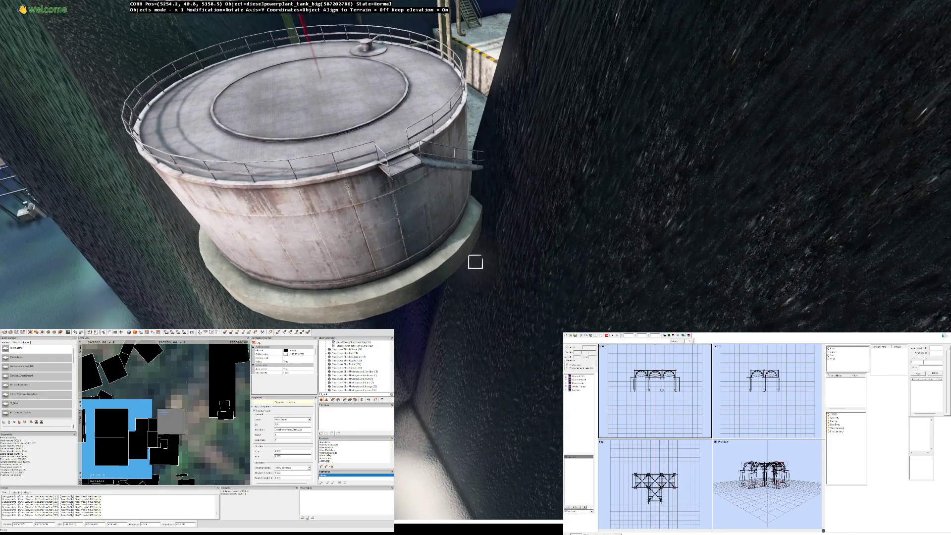
key("Up")
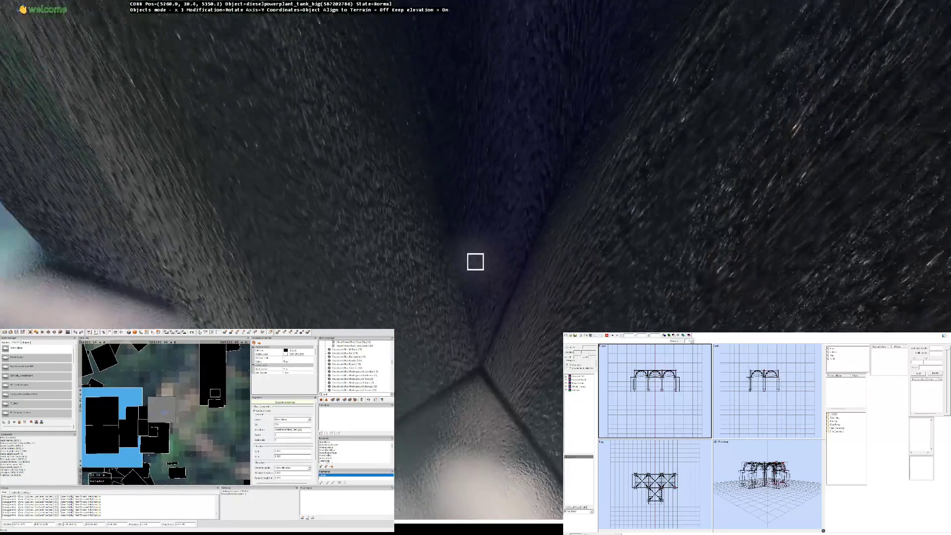
key("Down")
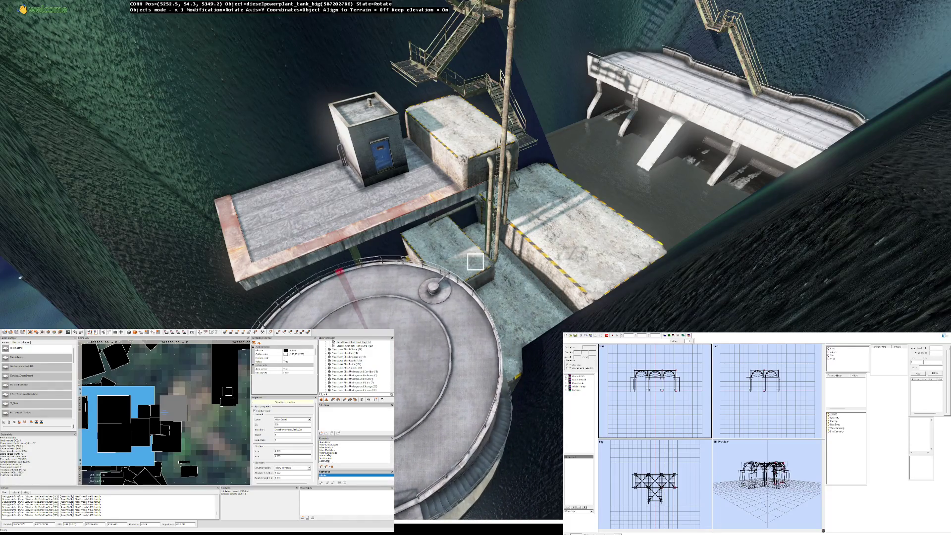
key("Up")
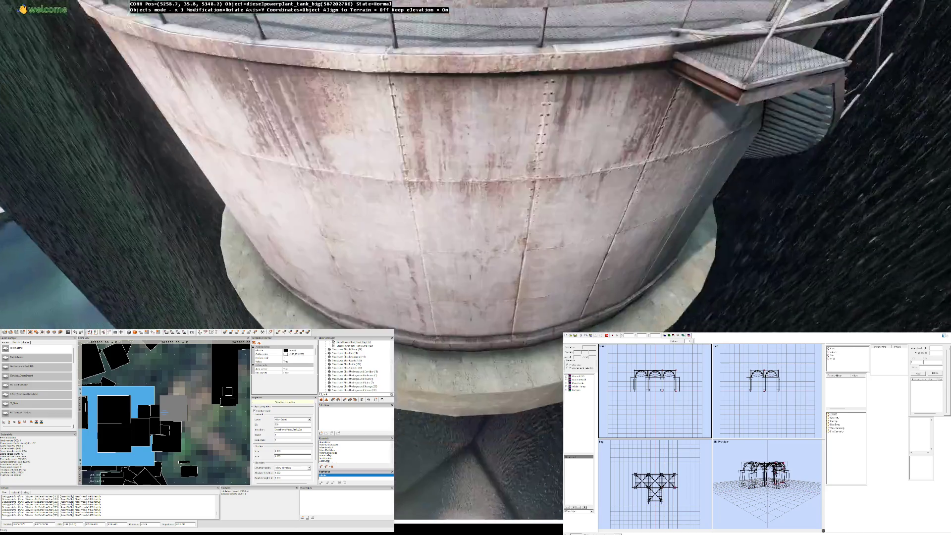
key("Down")
key("Down")
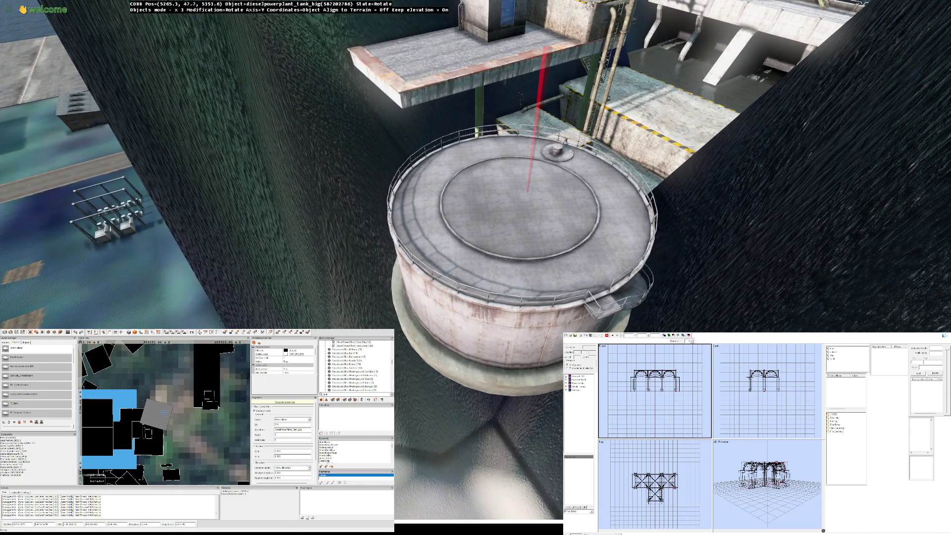
key("Left")
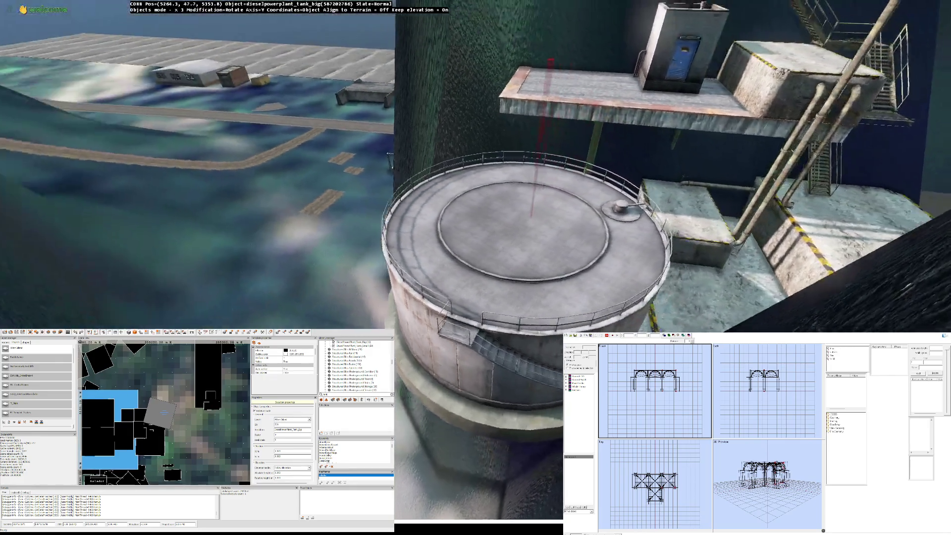
key("Left")
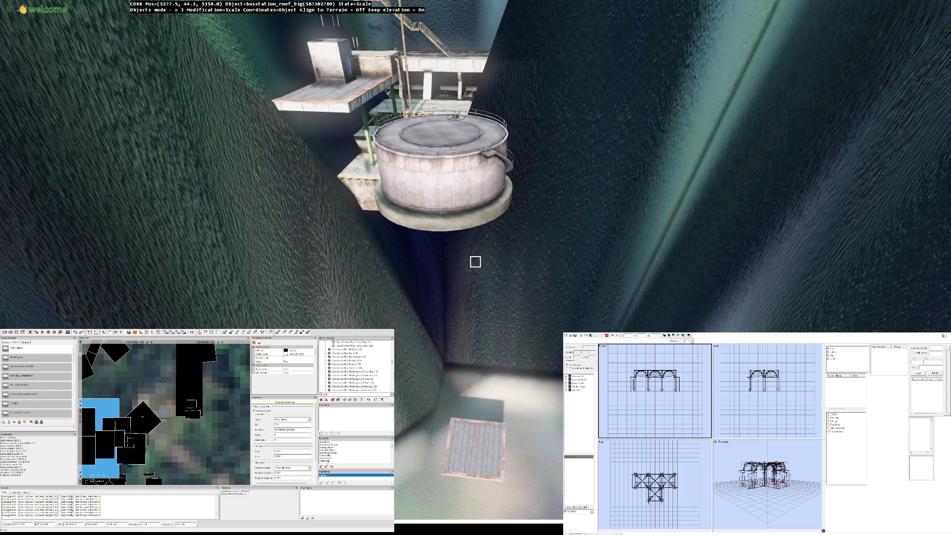
Step: Rotate the roof canopy around its vertical axis into alignment
key("r")
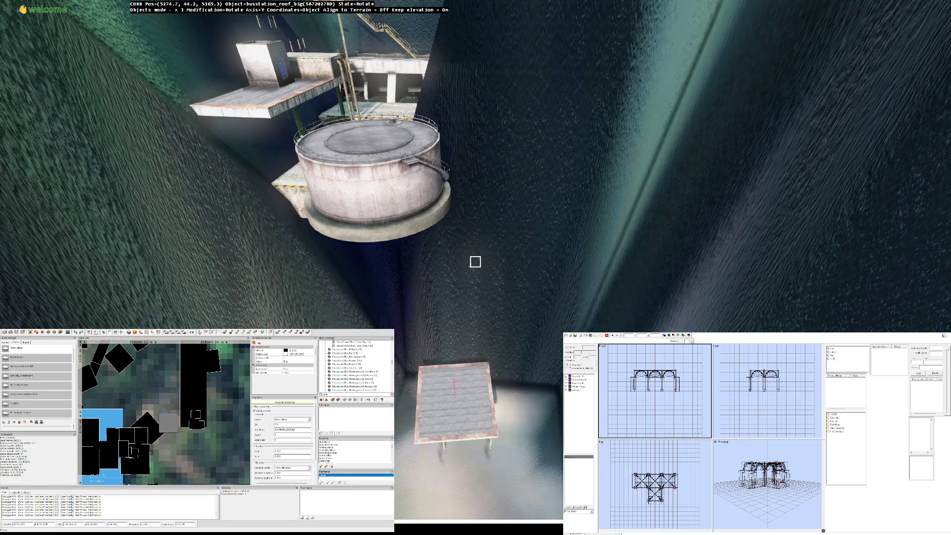
left_click_drag(476, 261, 476, 261)
key("w")
key("w")
key("s")
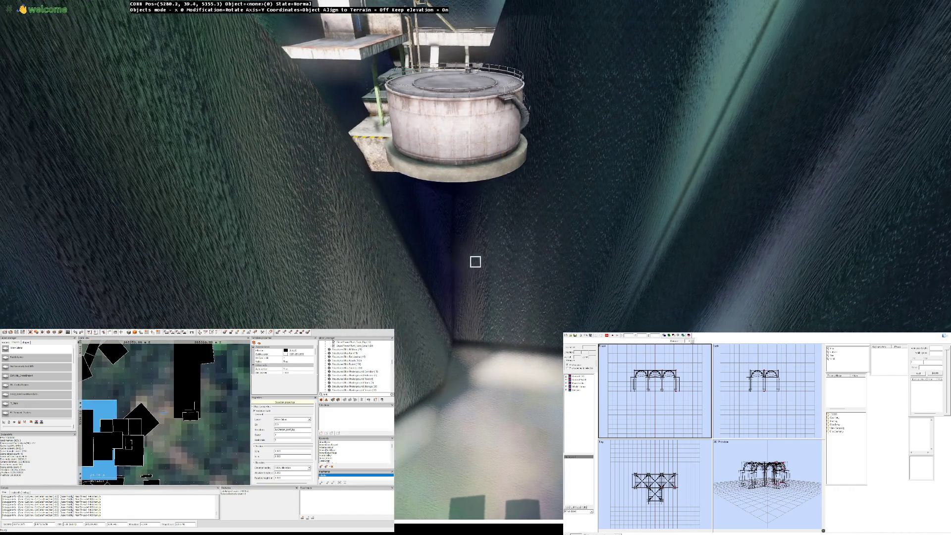
Step: Move the concrete block beside the diesel tank and drop it as a ledge
key("w")
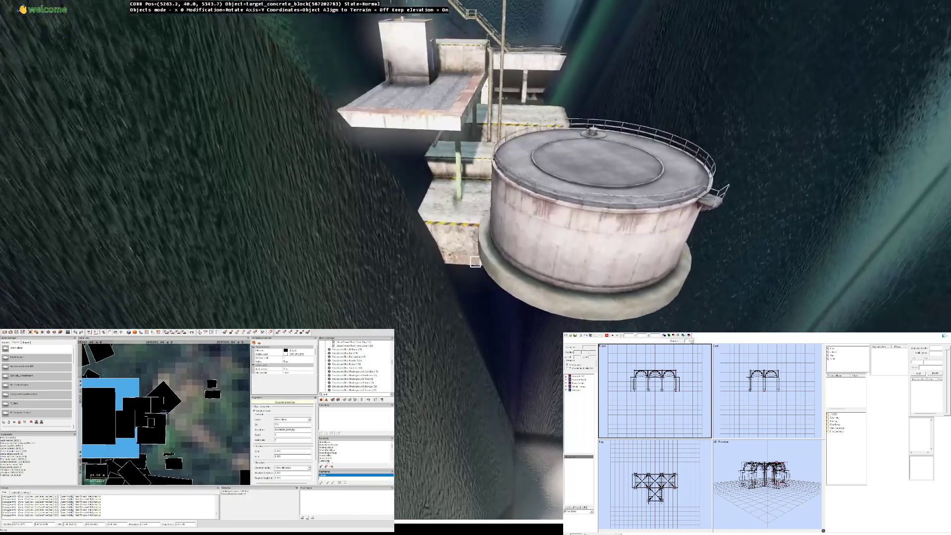
key("s")
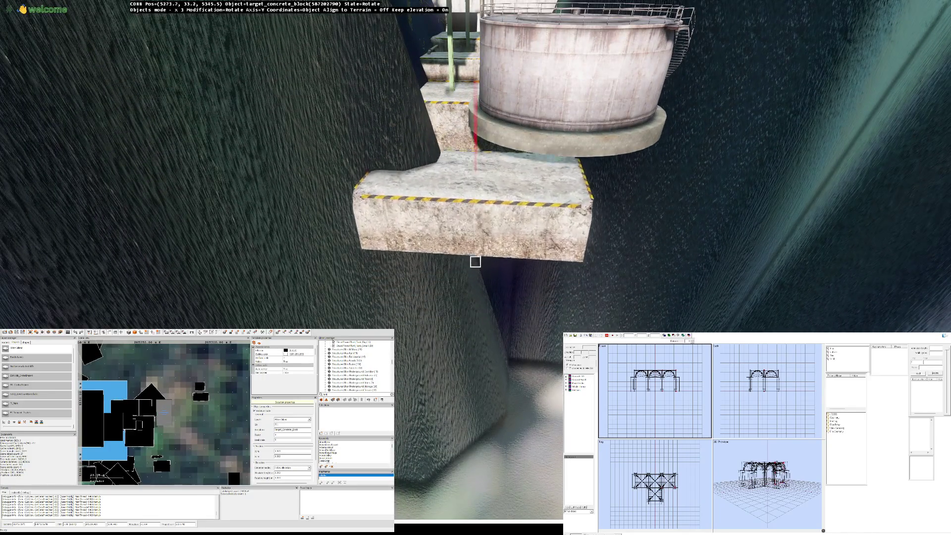
key("s")
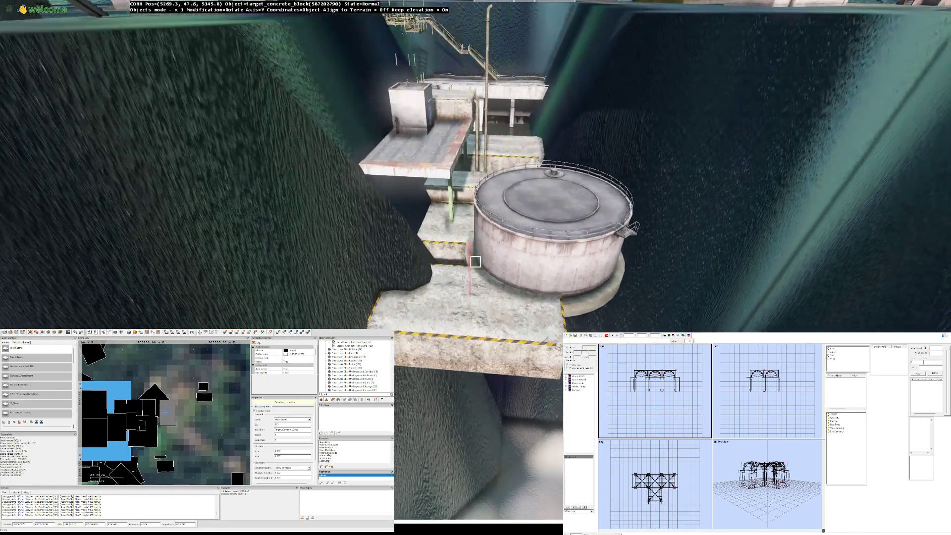
key("w")
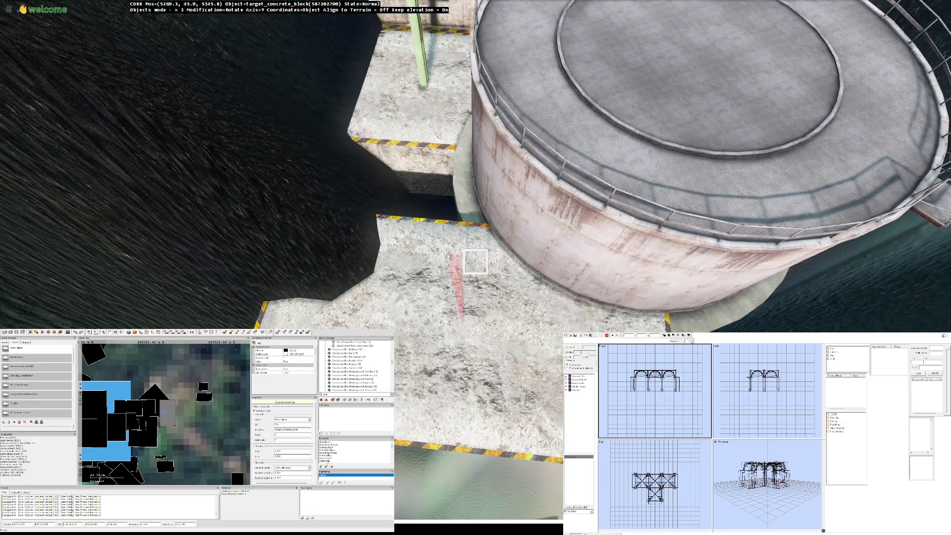
key("w")
key("w")
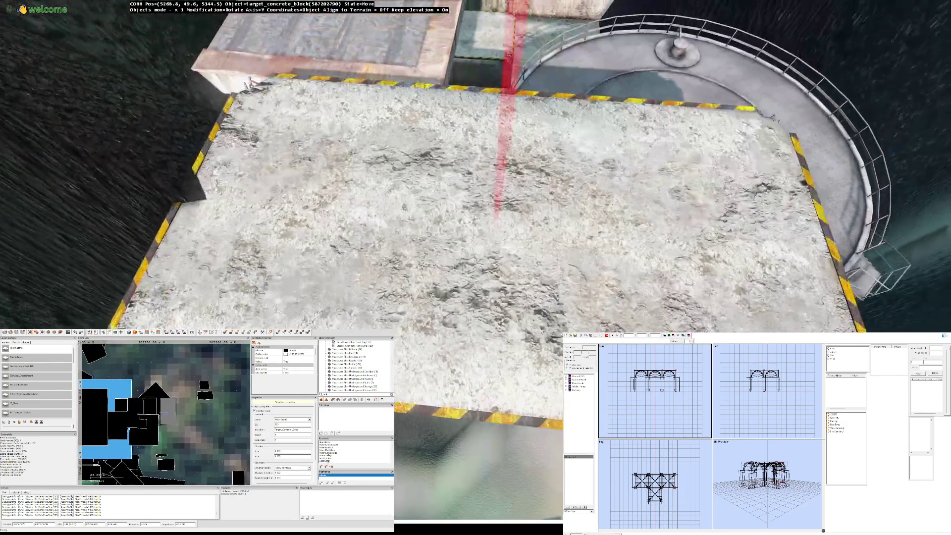
key("s")
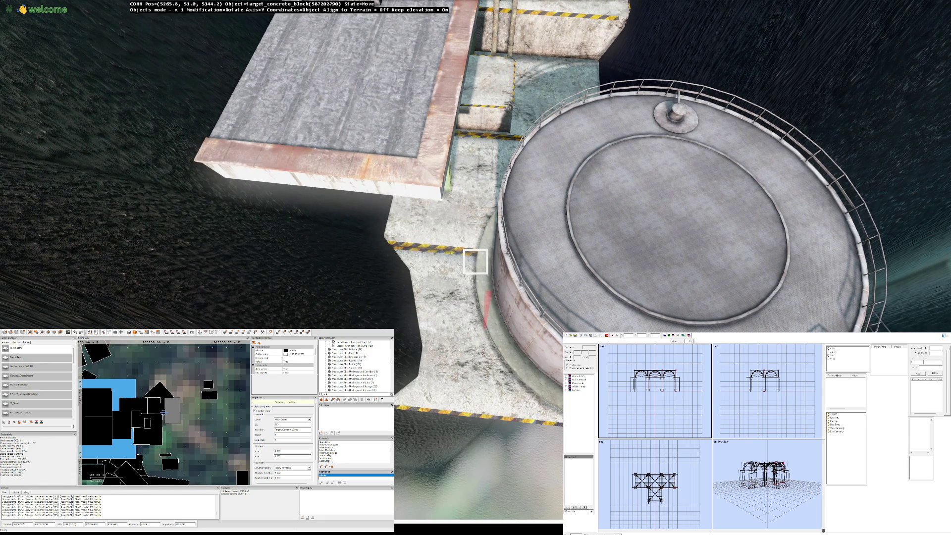
left_click(476, 262)
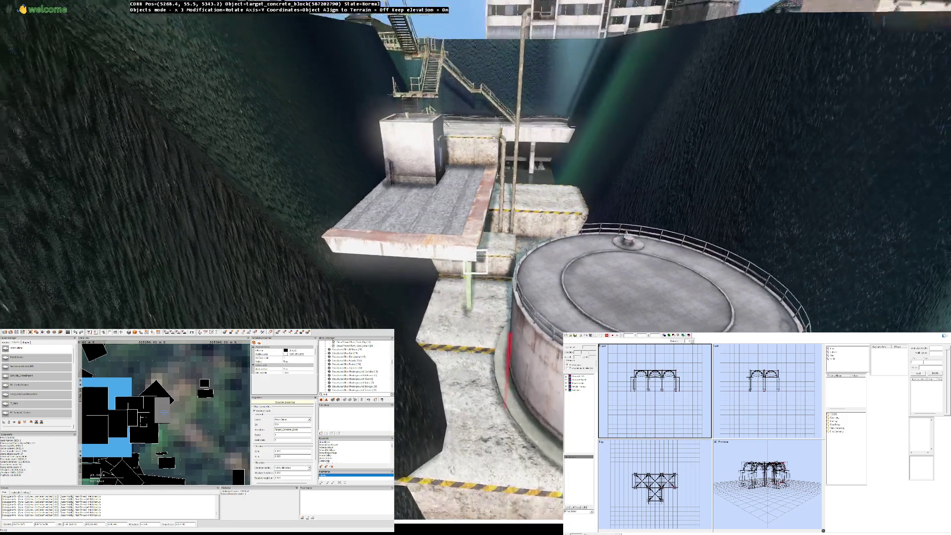
key("w")
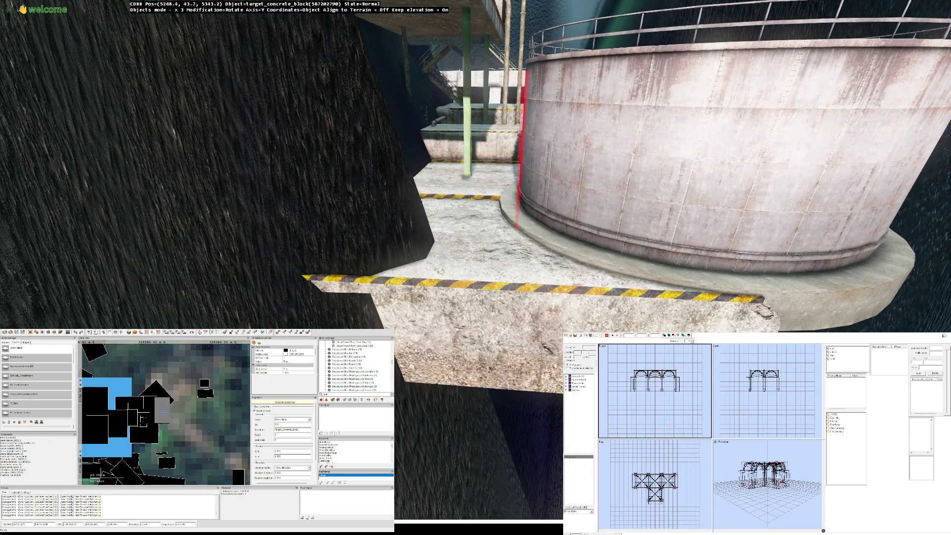
key("w")
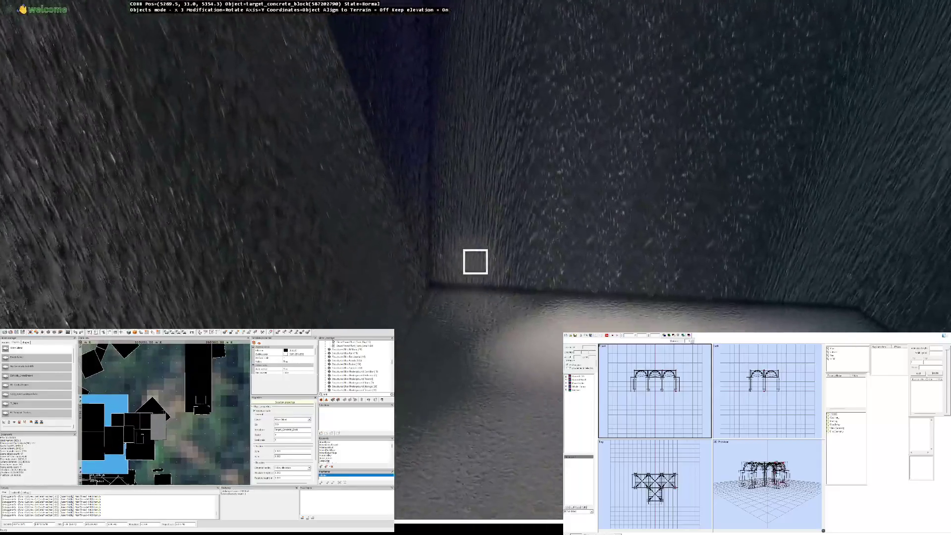
Step: Rotate the concrete block ledge around its vertical axis toward the platform
key("w")
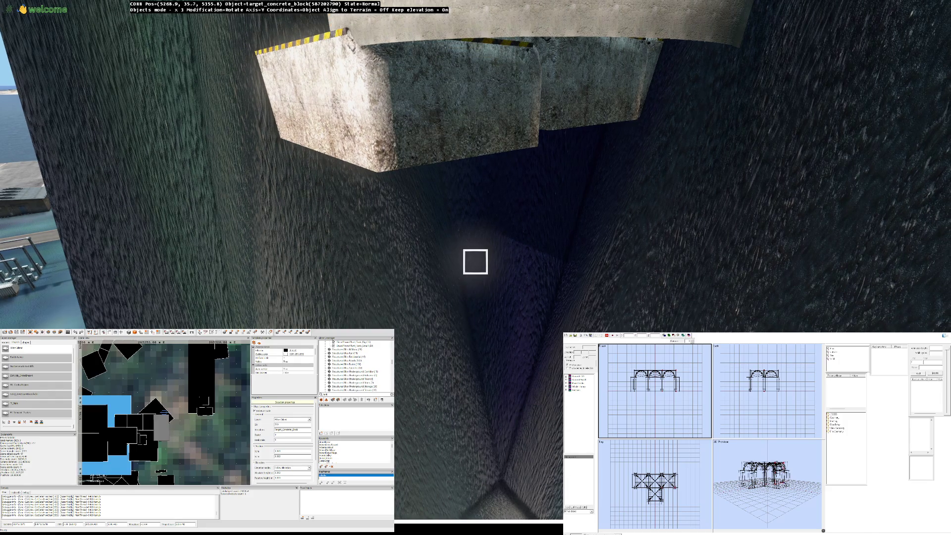
left_click_drag(476, 262, 475, 262)
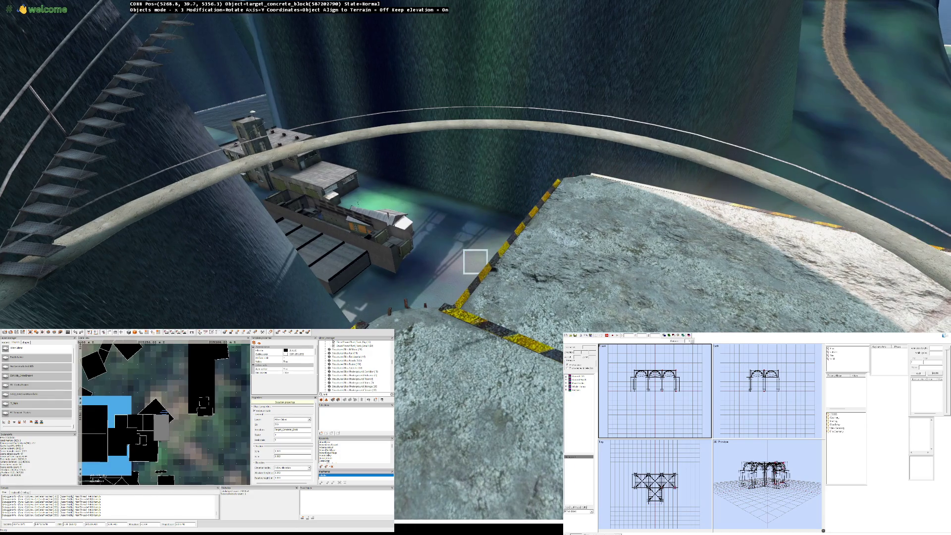
mouse_move(475, 262)
left_mouse_down()
mouse_move(454, 268)
mouse_move(446, 282)
left_mouse_up()
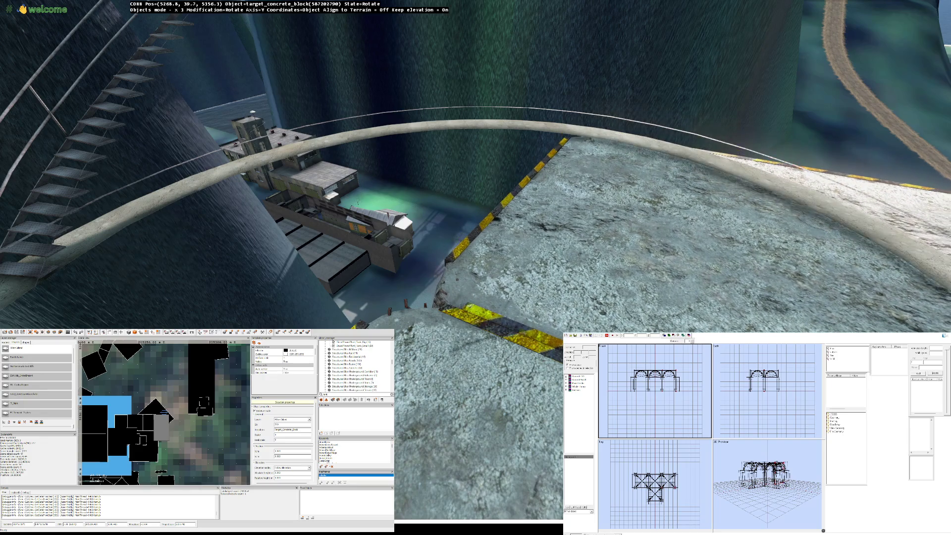
key("w")
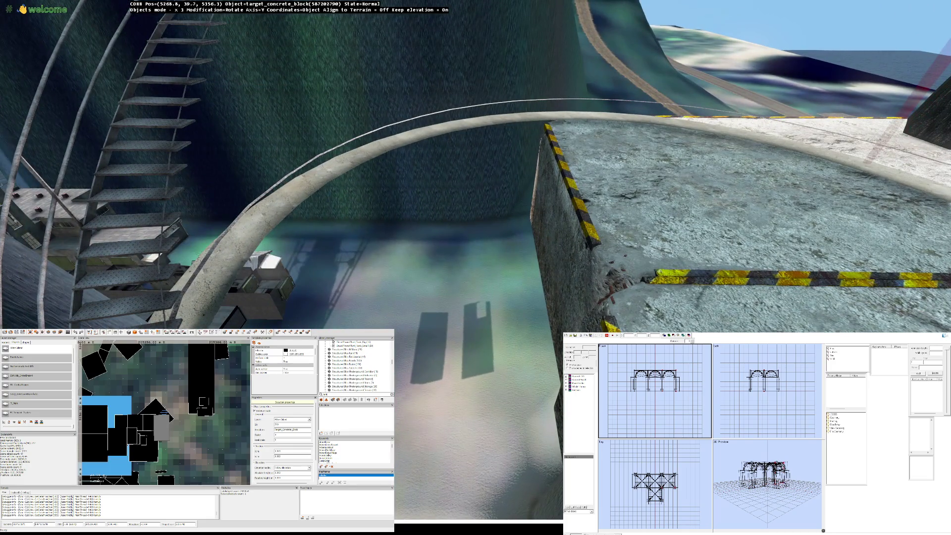
key("w")
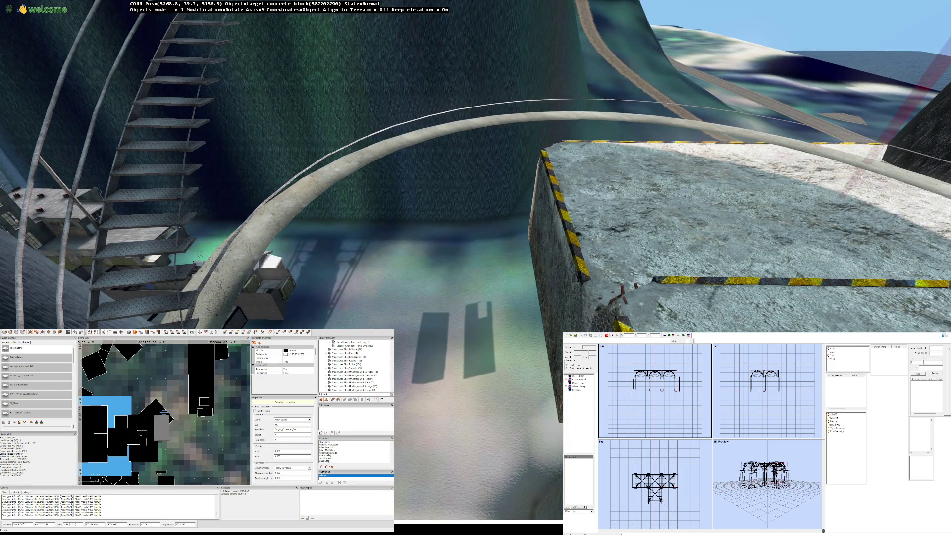
Step: Fine-tune the ledge angle so its striped edge meets the tank base and confirm
left_click_drag(744, 223, 732, 223)
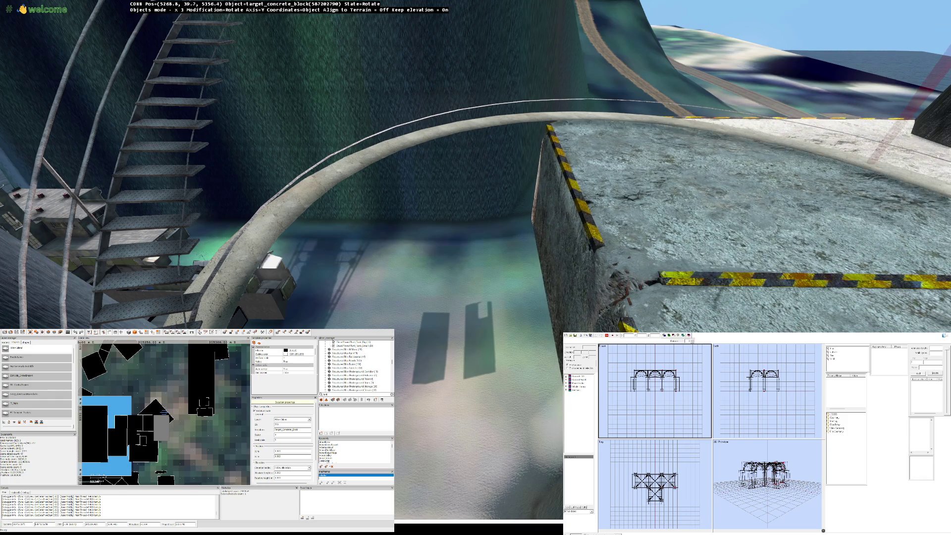
left_click_drag(743, 223, 735, 223)
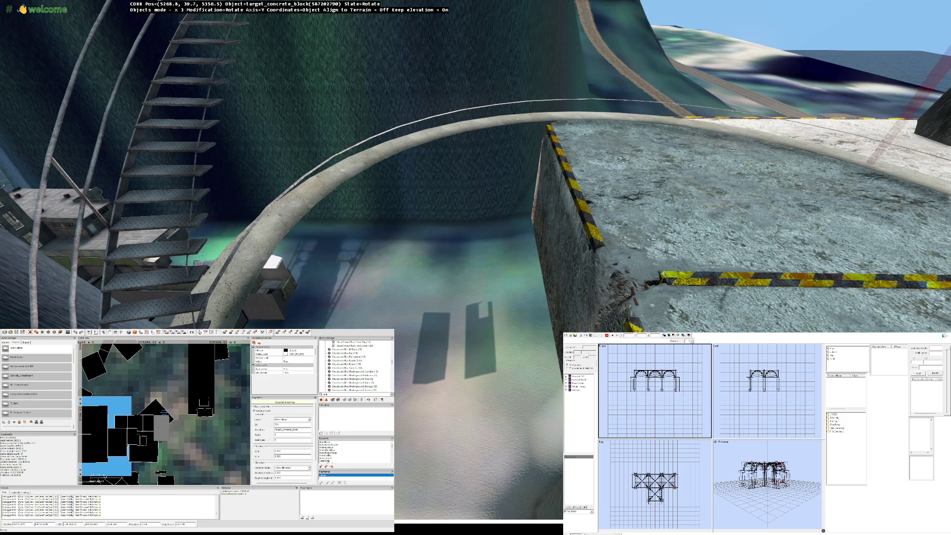
left_click(475, 260)
key("w")
key("w")
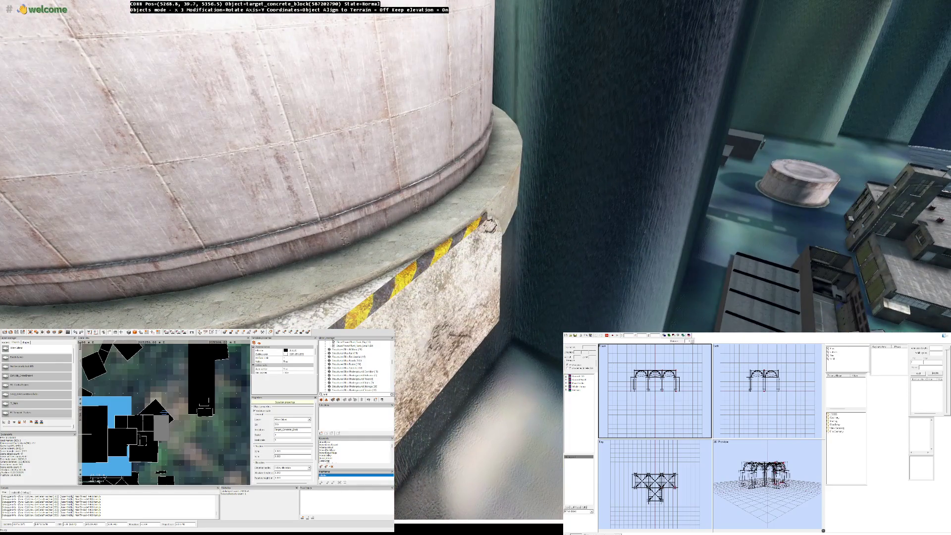
key("s")
key("w")
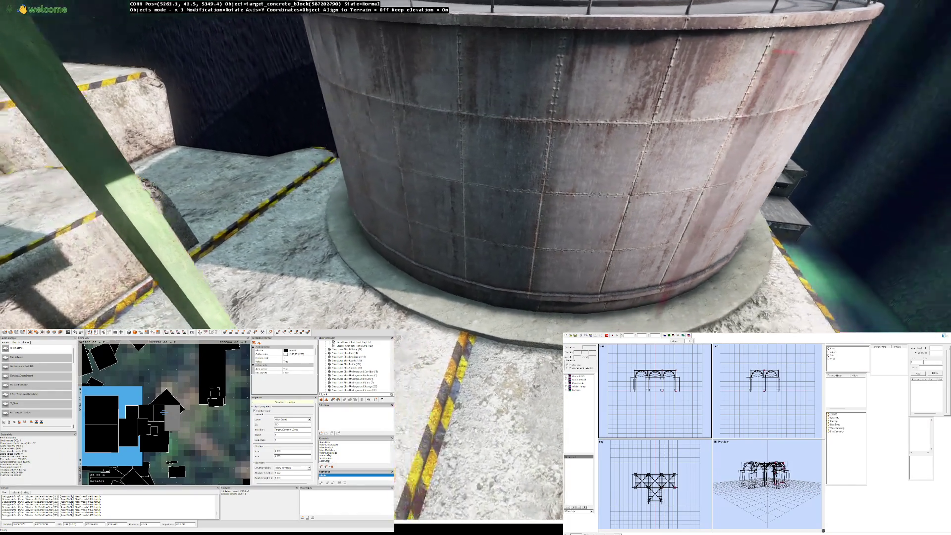
key("a")
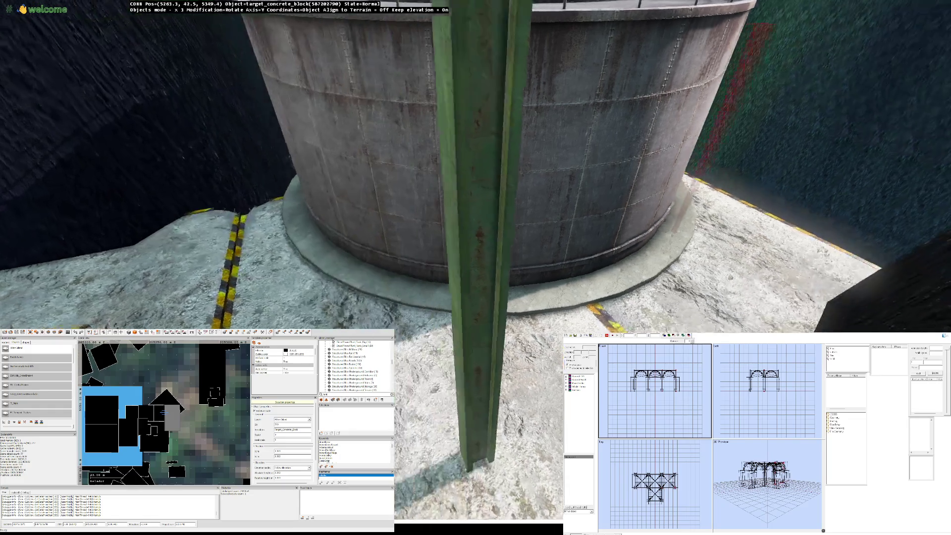
key("w")
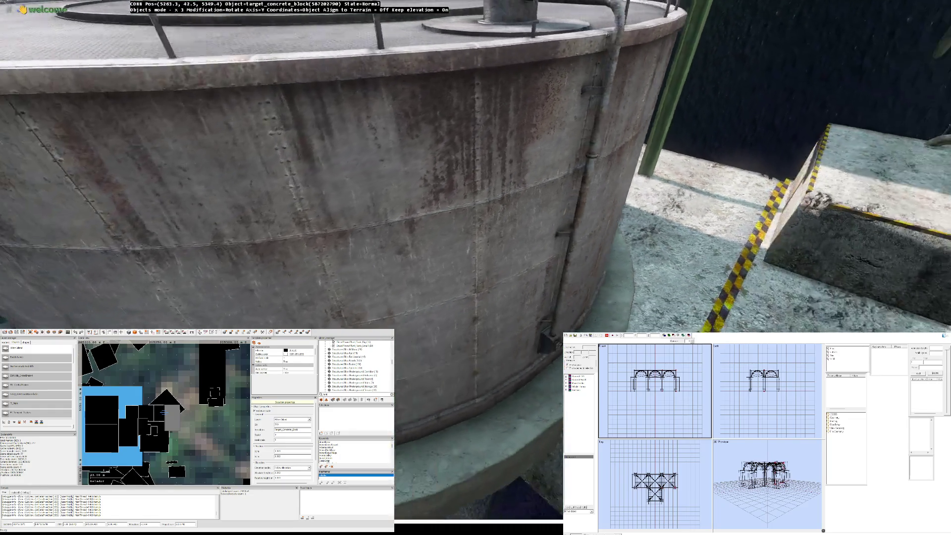
key("s")
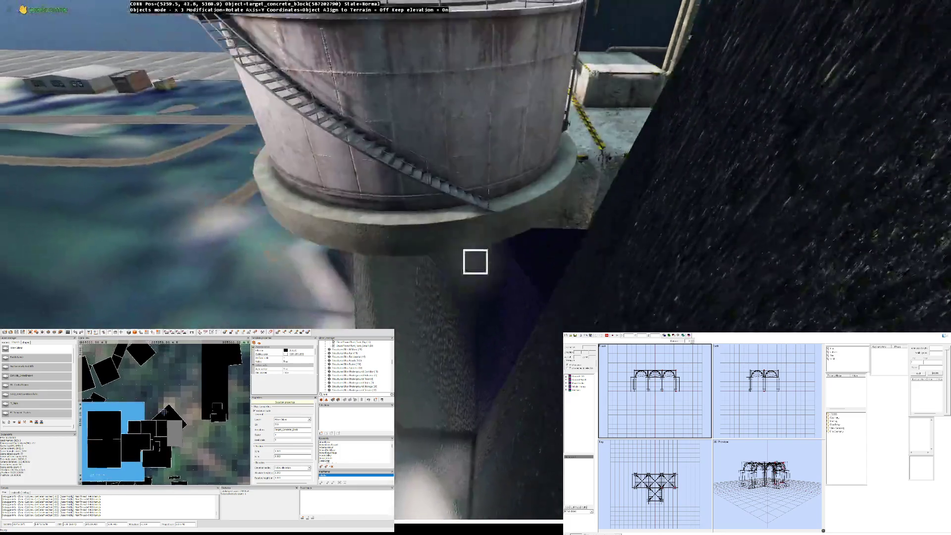
key("w")
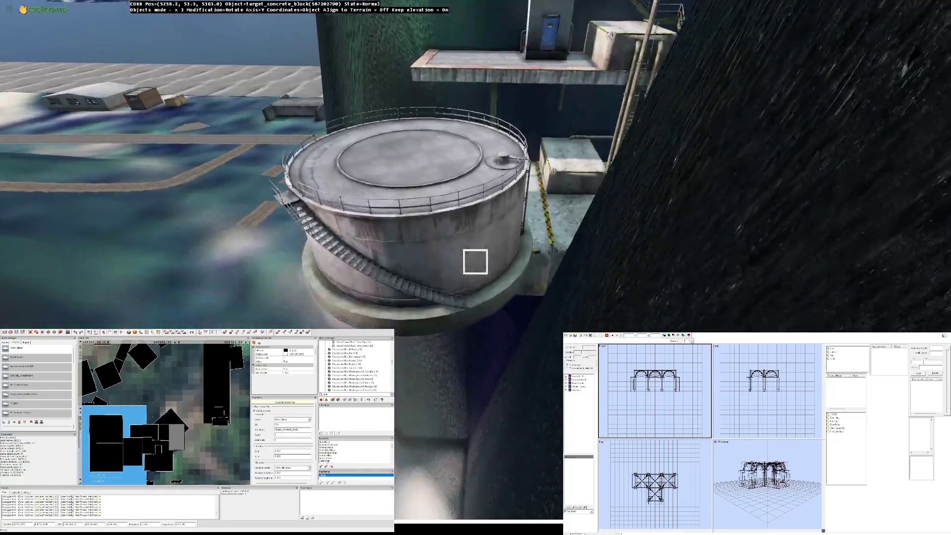
key("w")
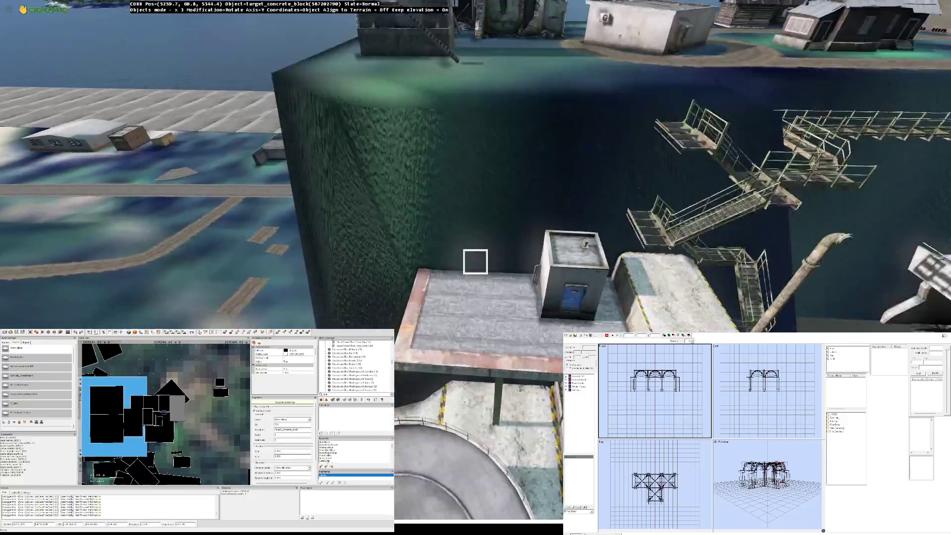
key("w")
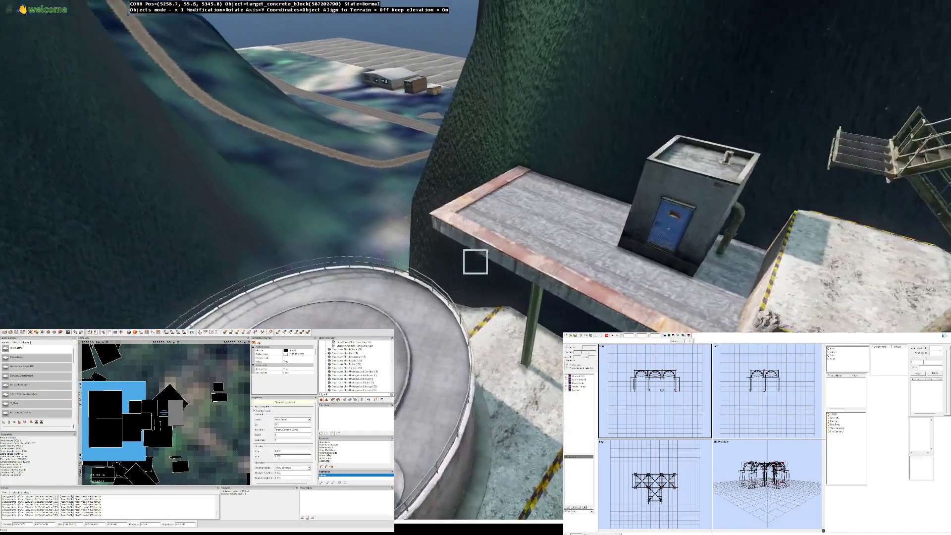
key("a")
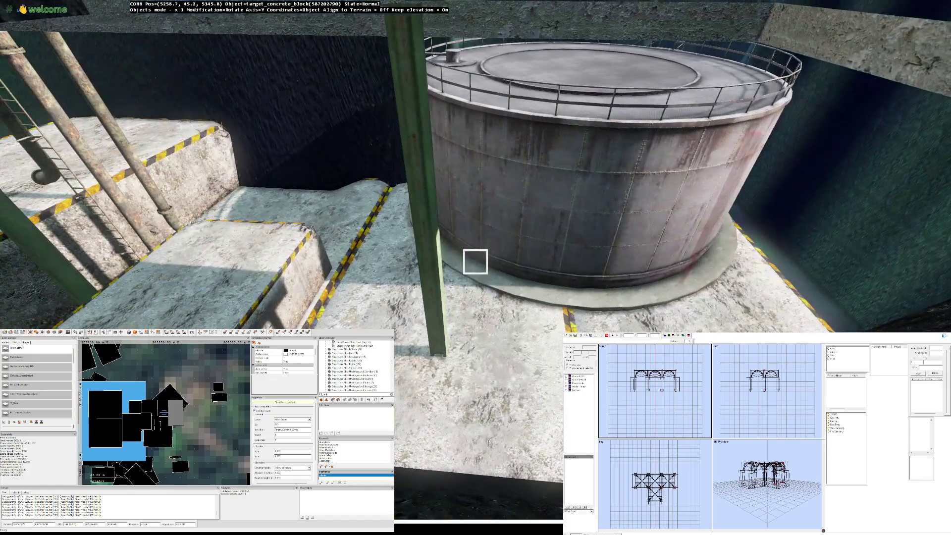
left_click(476, 262)
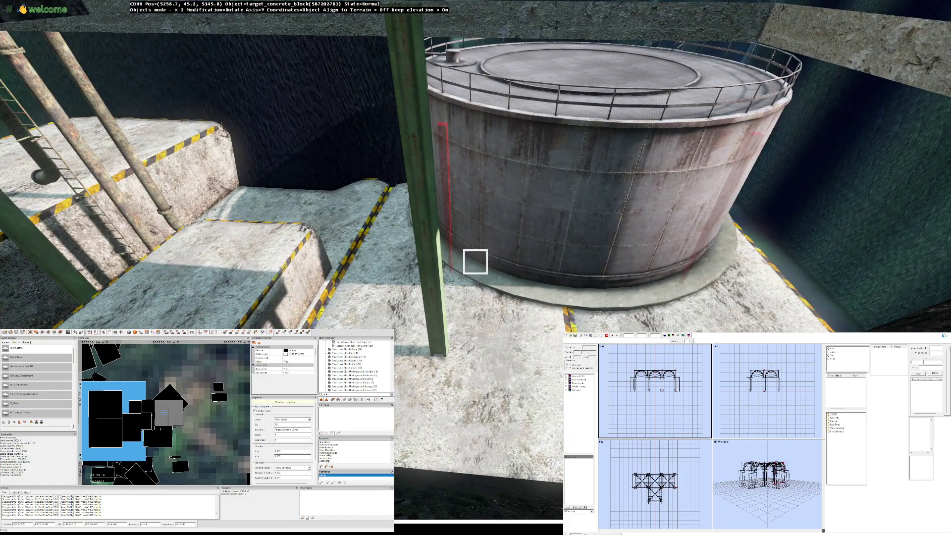
key("a")
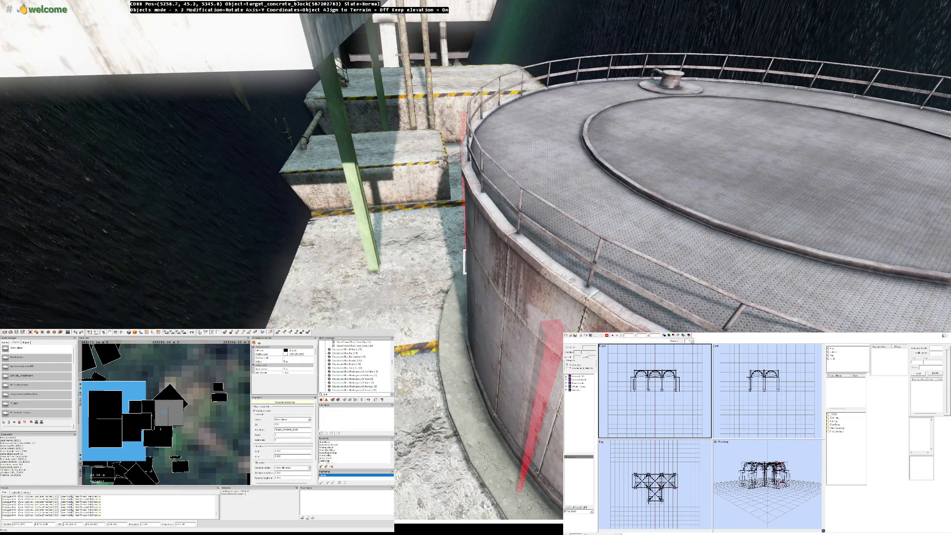
left_click(464, 262)
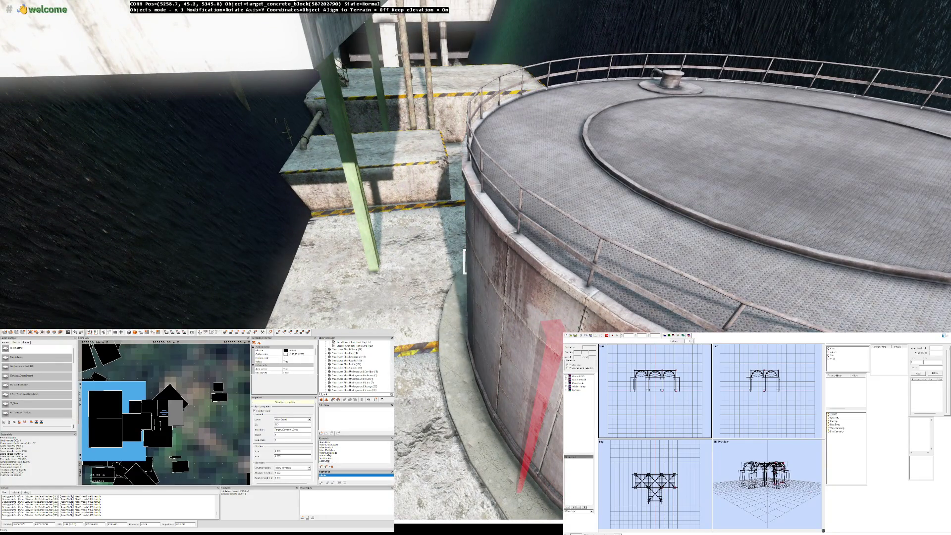
key("s")
key("s")
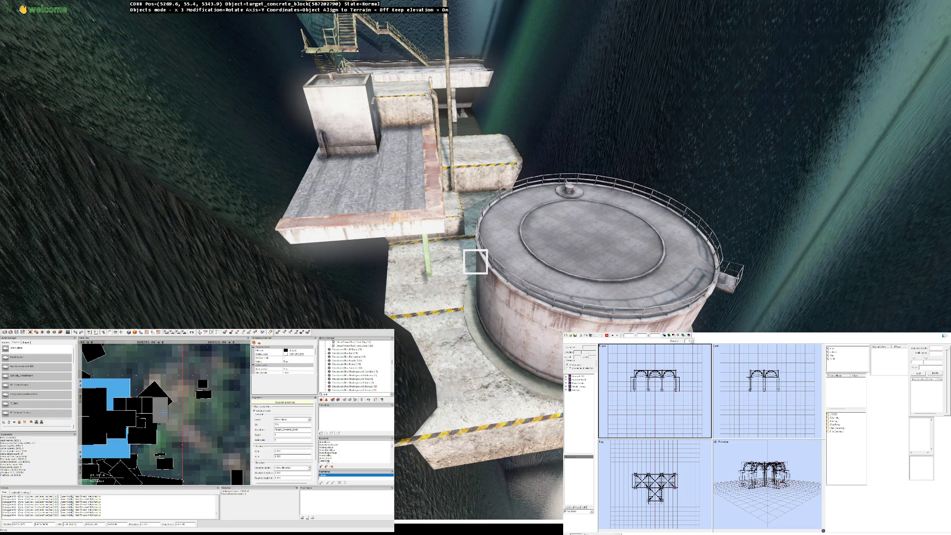
scroll(476, 262, "down", 5)
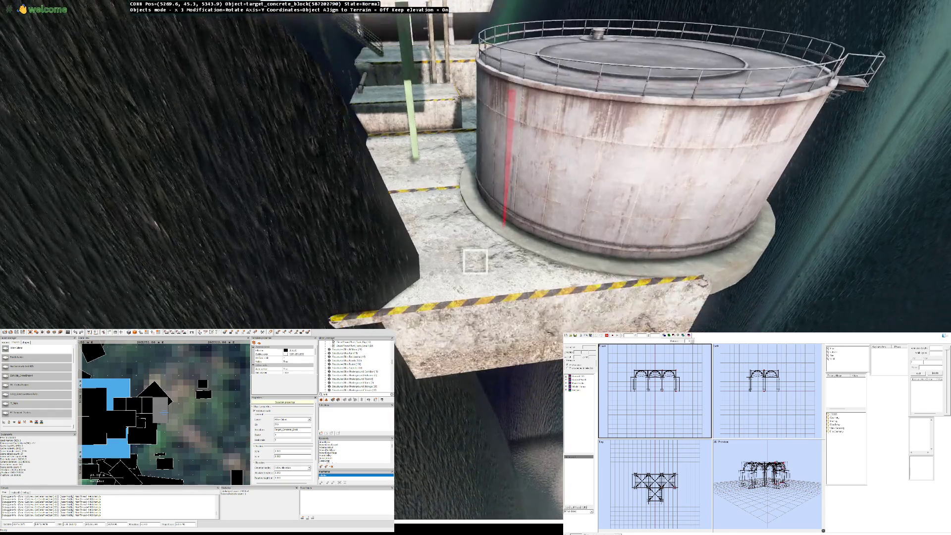
Step: Turn the striped concrete block beneath the diesel tank slightly into better alignment
left_click_drag(476, 263, 476, 262)
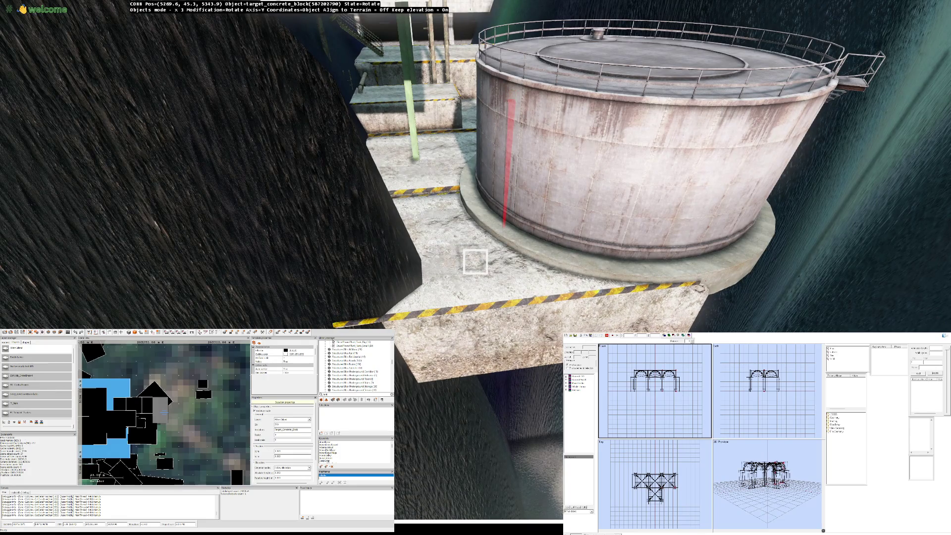
left_click_drag(476, 261, 476, 261)
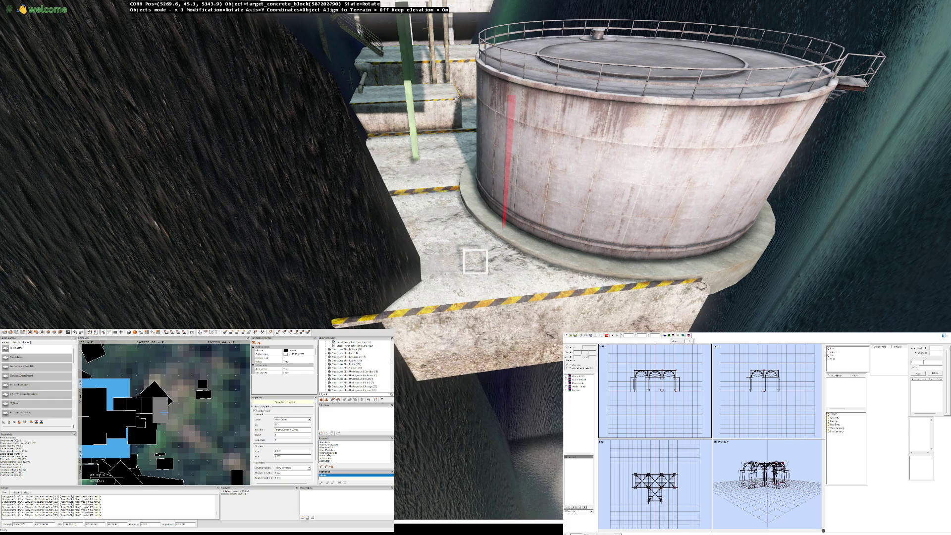
scroll(476, 262, "up", 2)
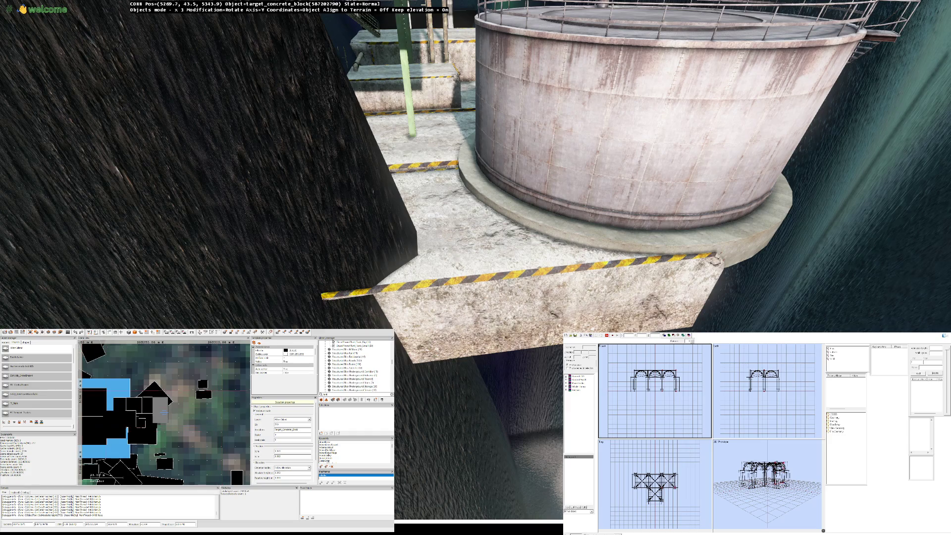
scroll(476, 262, "down", 5)
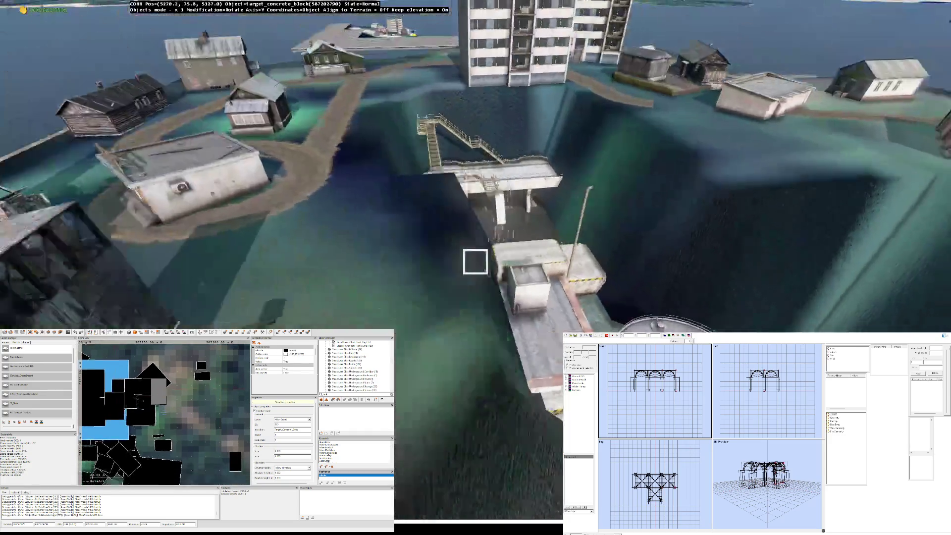
key("Insert")
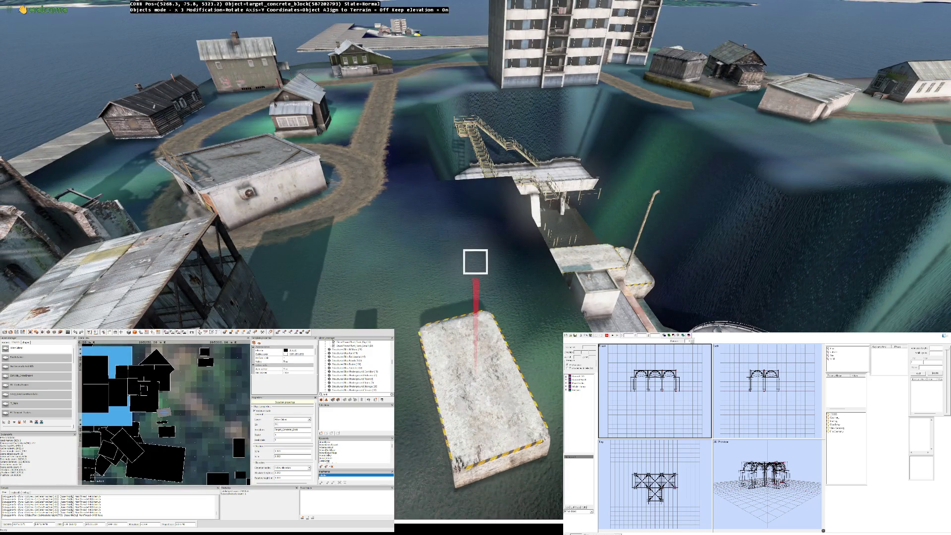
left_click_drag(475, 262, 475, 262)
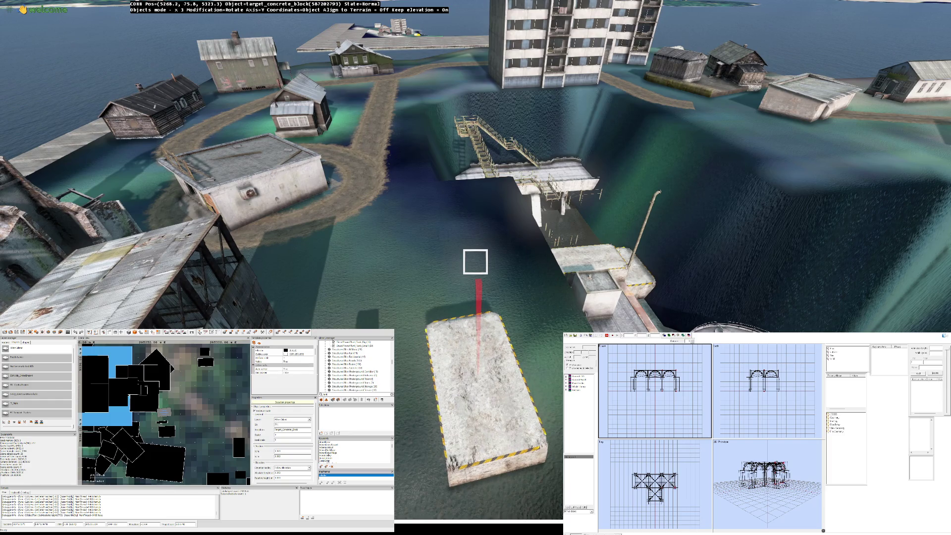
left_click(476, 261)
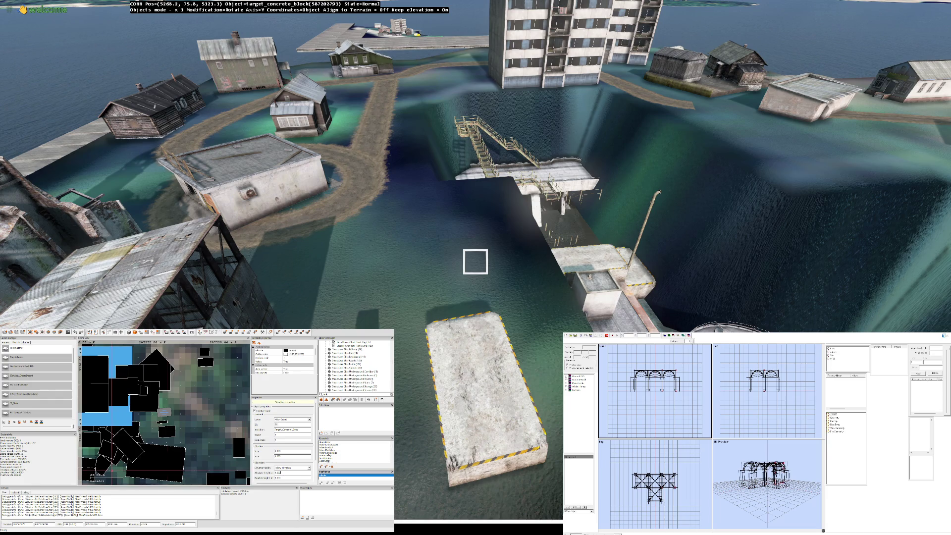
left_click_drag(476, 262, 476, 261)
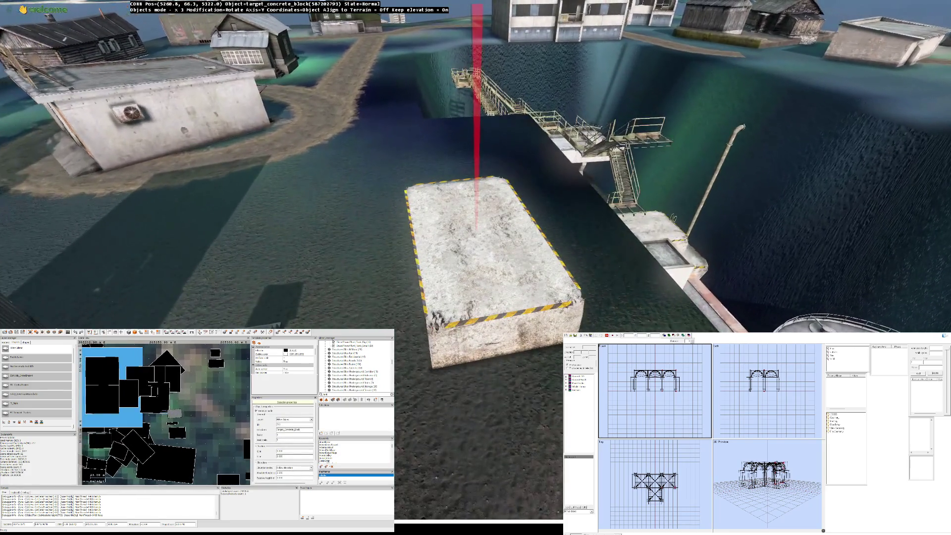
scroll(476, 262, "up", 3)
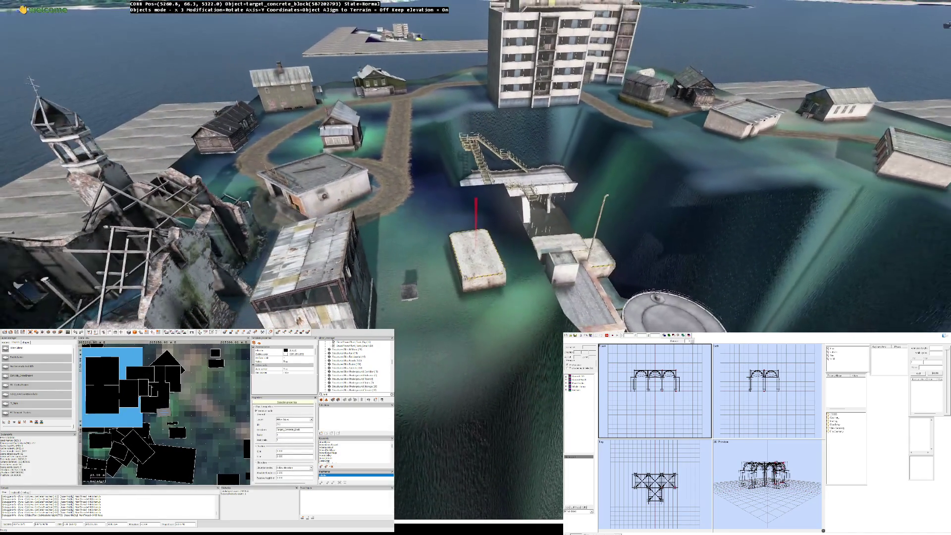
scroll(476, 263, "down", 2)
scroll(475, 261, "down", 2)
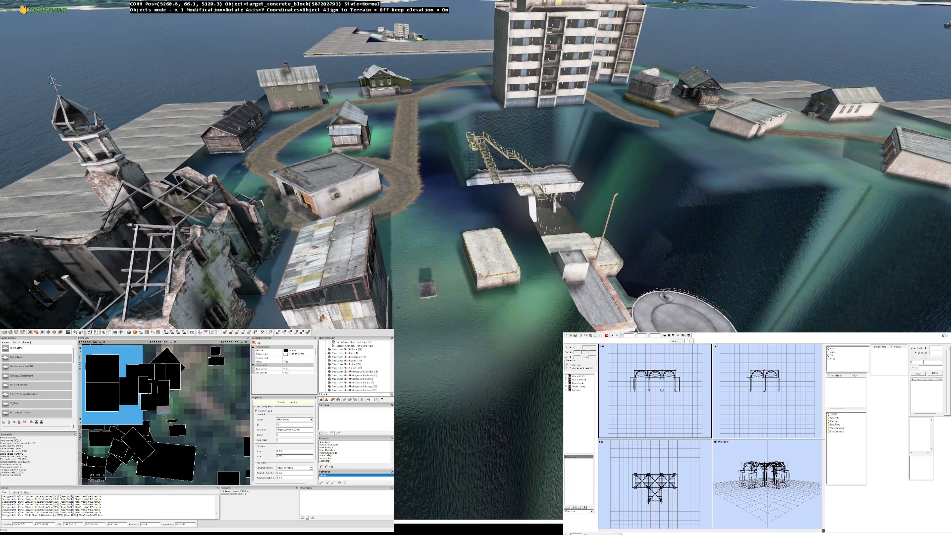
key("Delete")
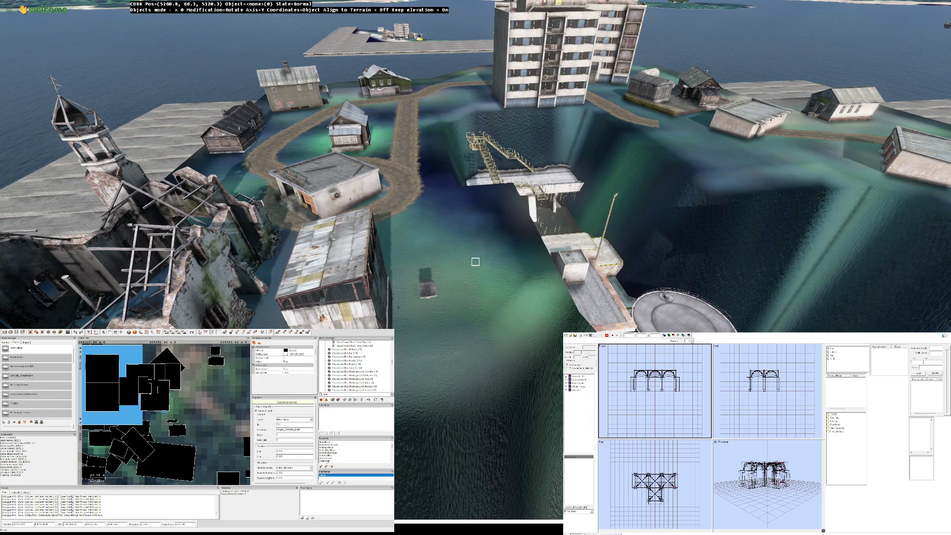
scroll(475, 262, "down", 5)
scroll(476, 262, "down", 3)
scroll(476, 261, "up", 5)
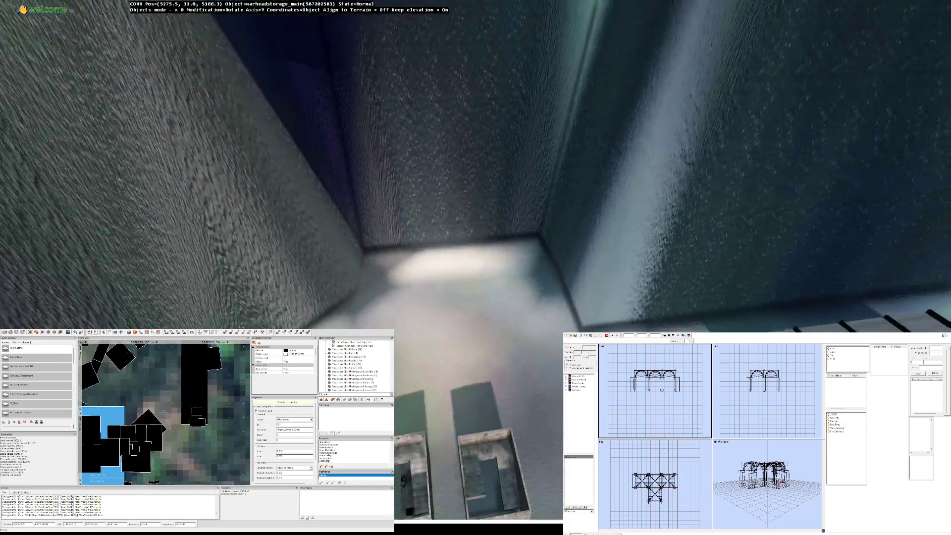
scroll(476, 262, "up", 3)
scroll(476, 262, "up", 3)
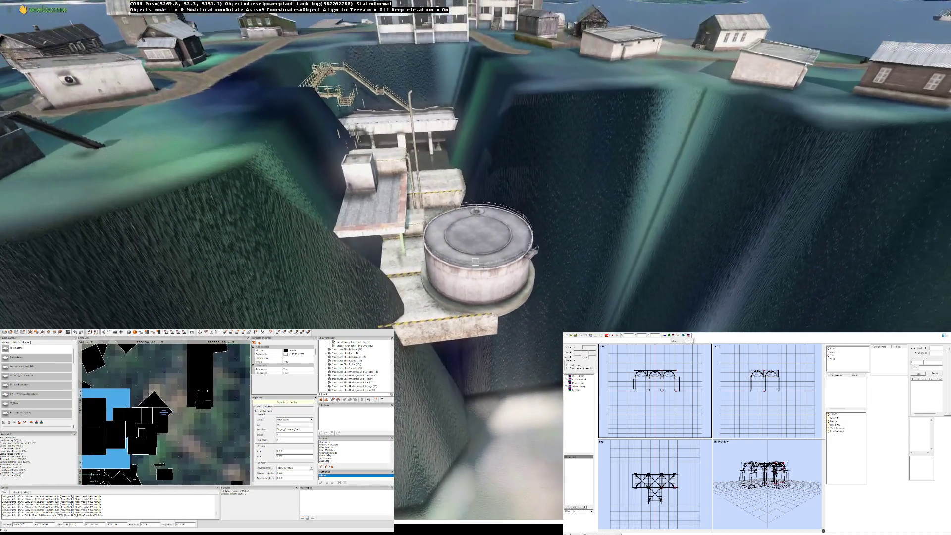
Step: Select the diesel tank on the dam platform from the overview of the flooded basin
left_click(475, 262)
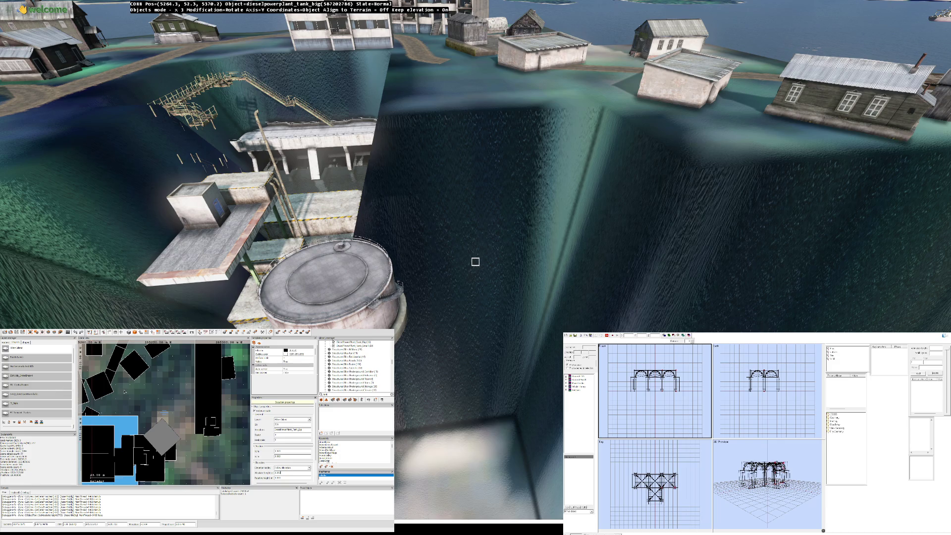
left_click(192, 414)
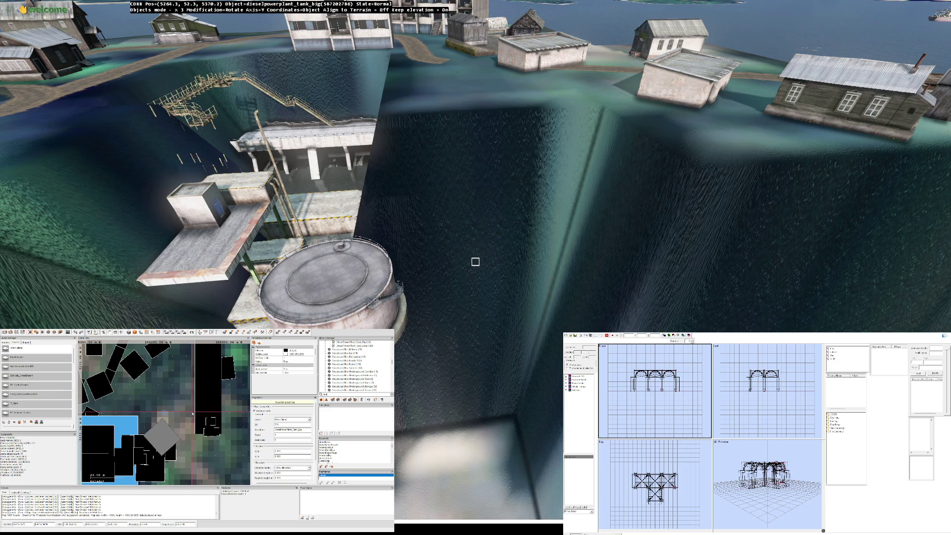
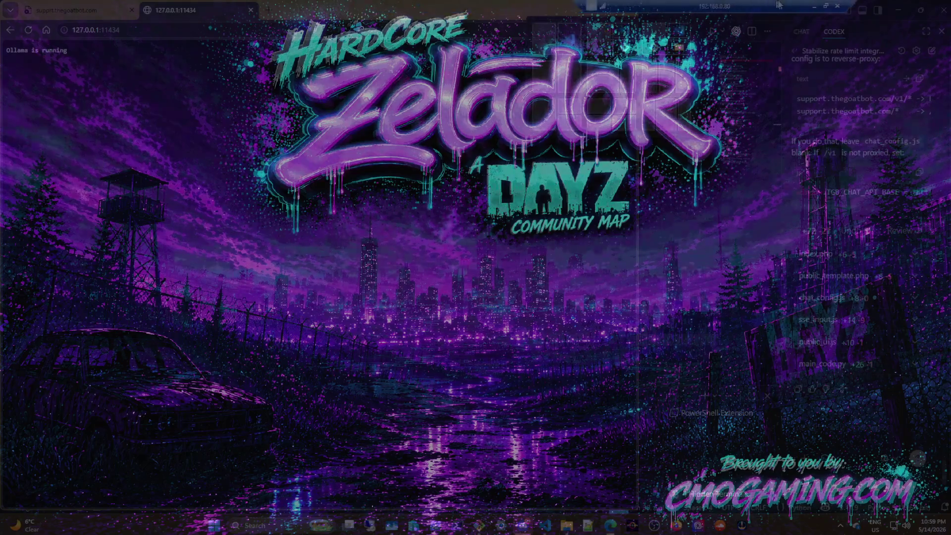
Step: Bring the Visual Studio Code window with minicpm.py to the front
left_click(574, 9)
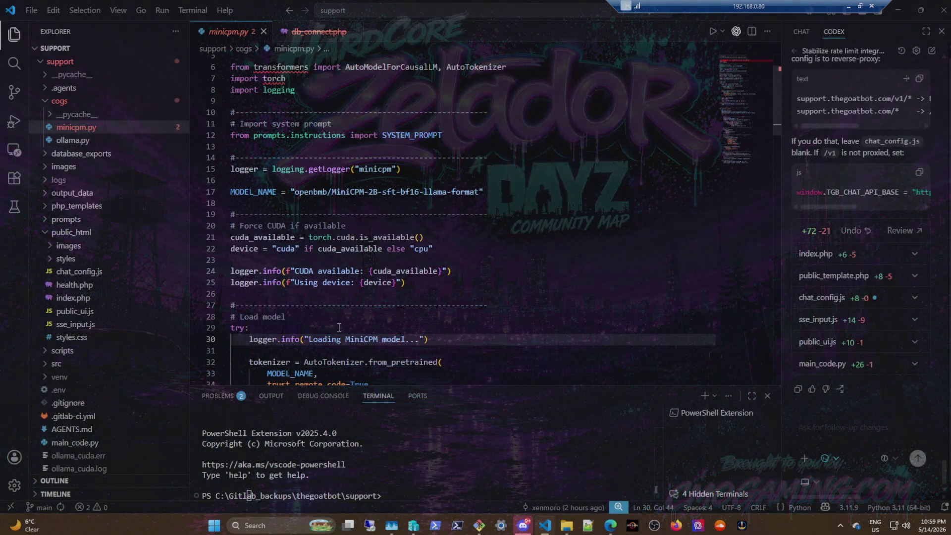
scroll(563, 320, "down", 2)
scroll(519, 230, "down", 2)
scroll(519, 237, "down", 3)
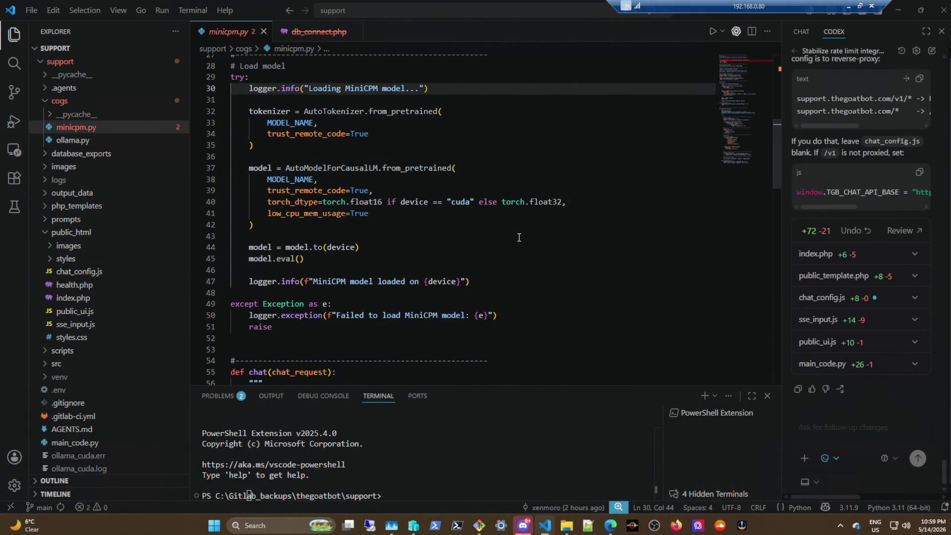
scroll(519, 237, "up", 5)
scroll(518, 238, "up", 2)
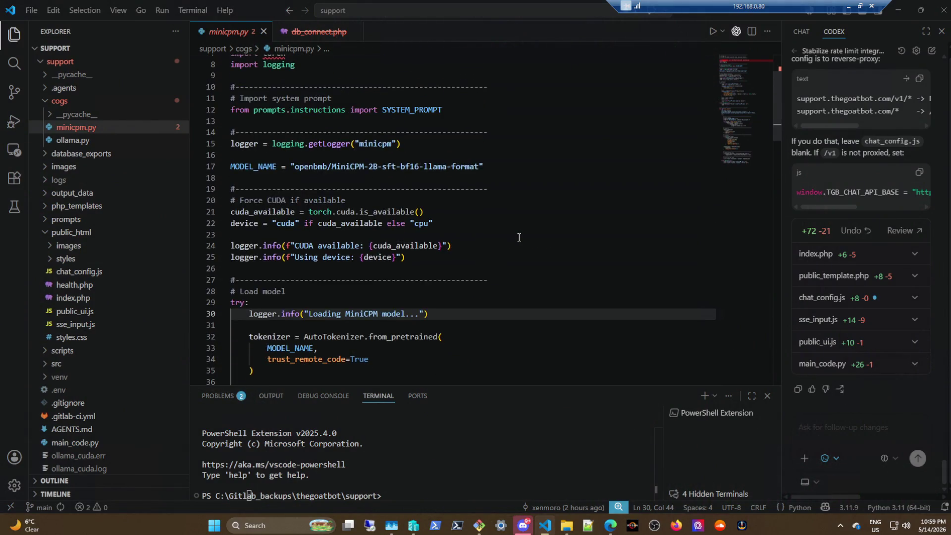
scroll(519, 237, "up", 2)
scroll(832, 233, "up", 4)
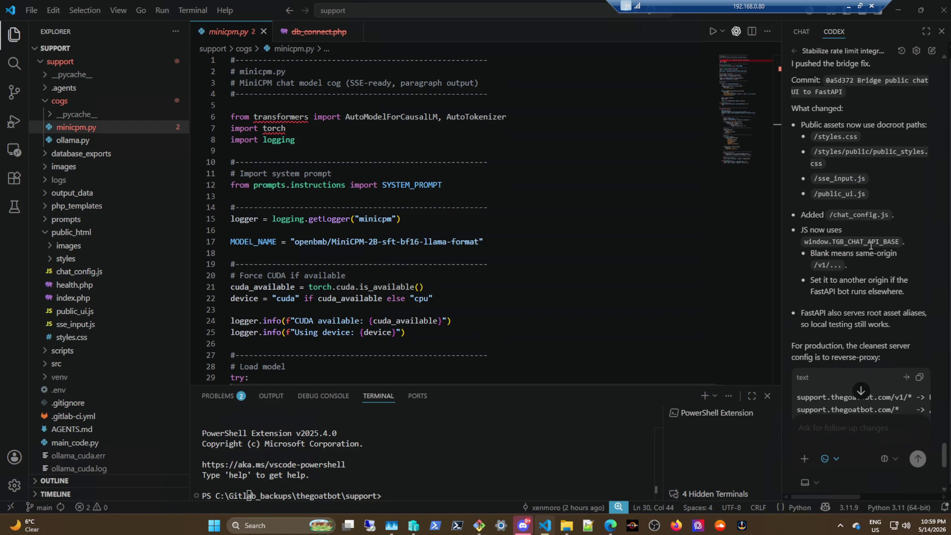
scroll(871, 246, "down", 2)
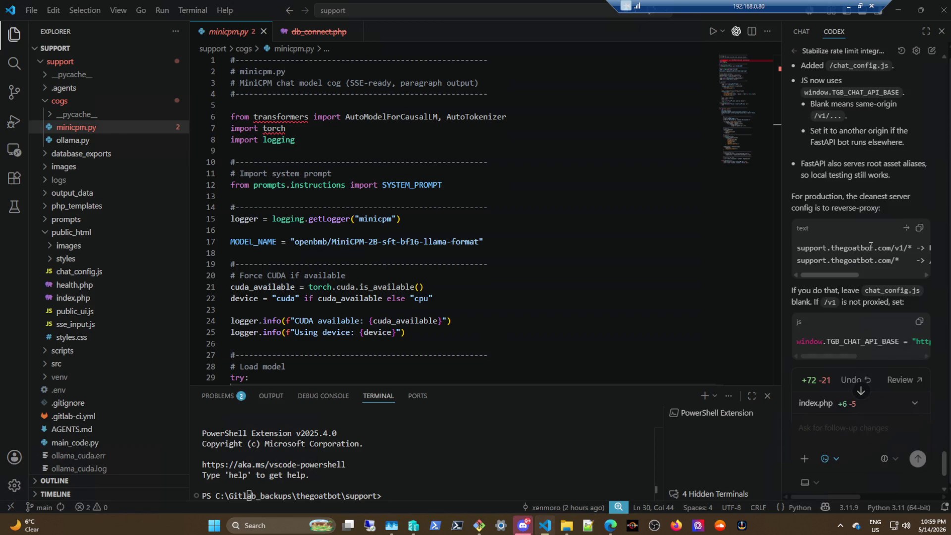
scroll(871, 246, "down", 2)
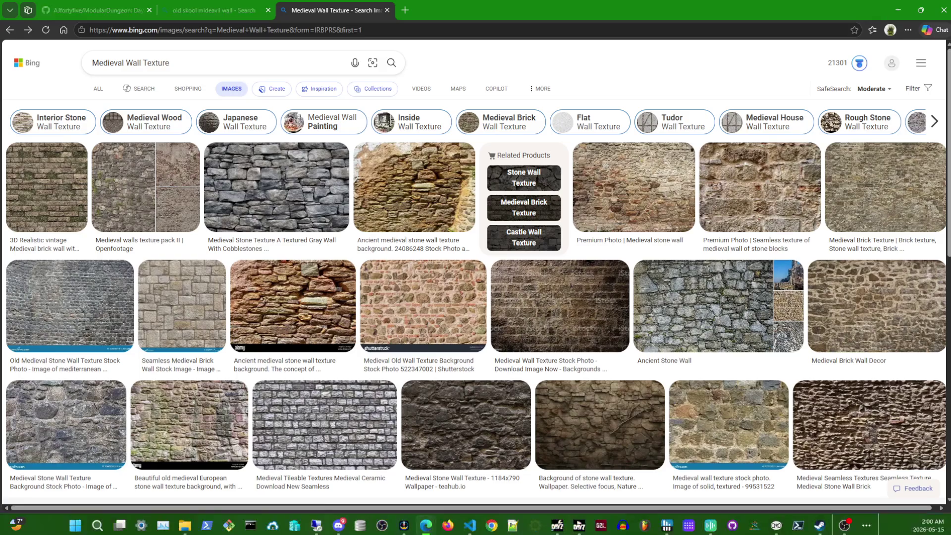
Step: Restore the Edge window from maximized and drag it aside
left_click_drag(453, 6, 53, 94)
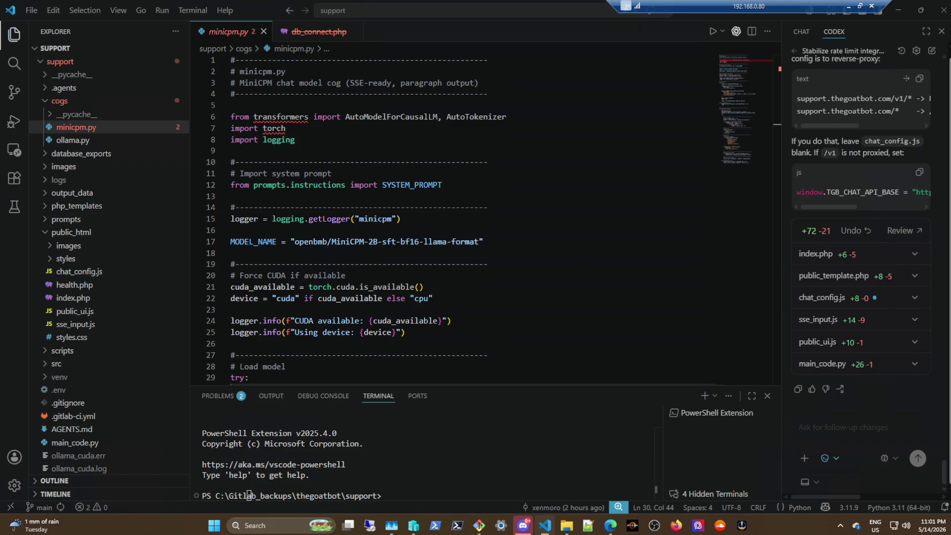
Step: Show the Source Control changes and commit history, then restore the editor window size
left_click(14, 122)
left_click(16, 99)
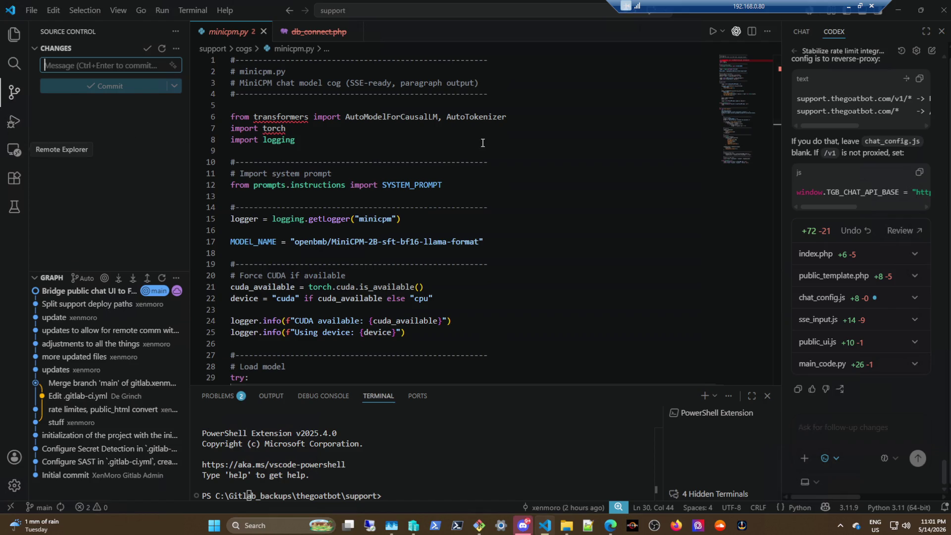
scroll(448, 255, "down", 5)
scroll(449, 254, "down", 4)
scroll(447, 254, "down", 3)
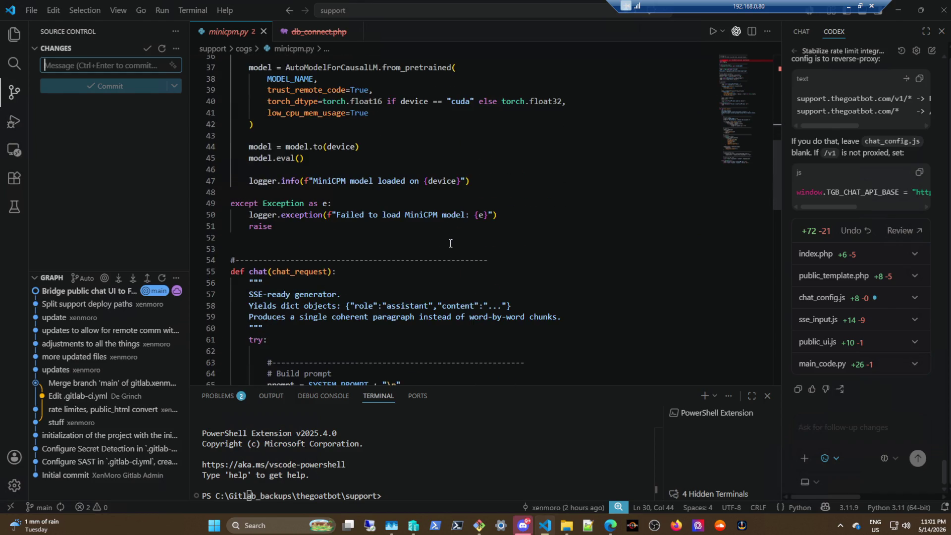
scroll(448, 252, "down", 8)
scroll(450, 245, "down", 8)
scroll(450, 245, "down", 5)
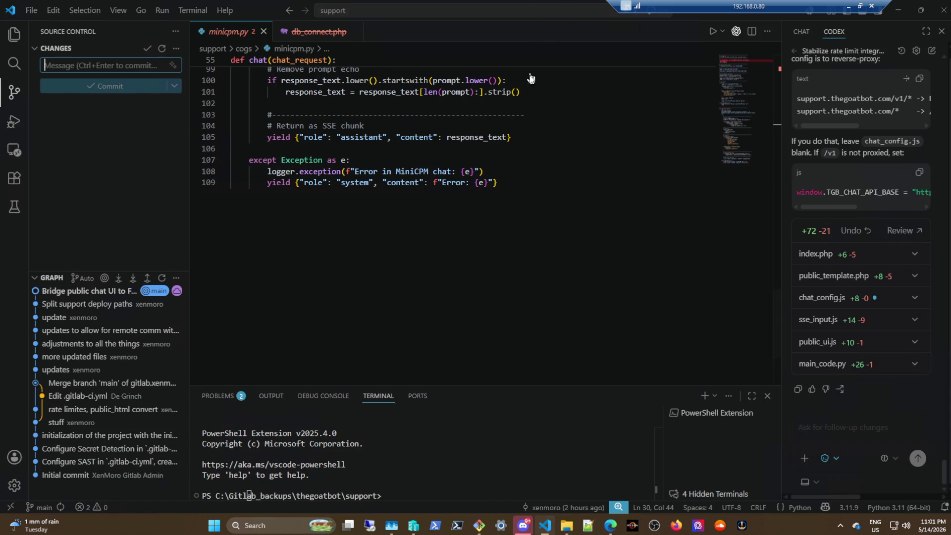
double_click(687, 17)
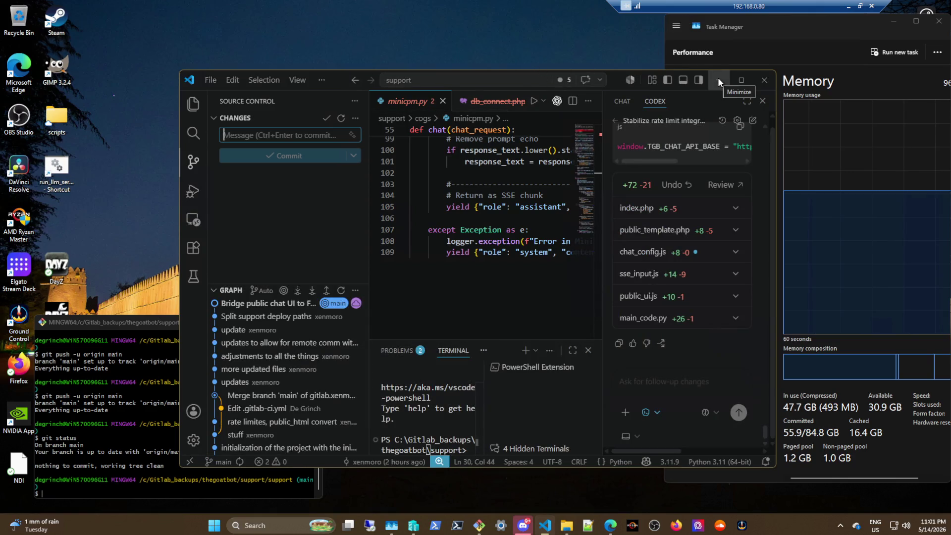
Step: Bring the Git Bash terminal forward, then switch to the CMOGAMING.COM Discord server
left_click(138, 490)
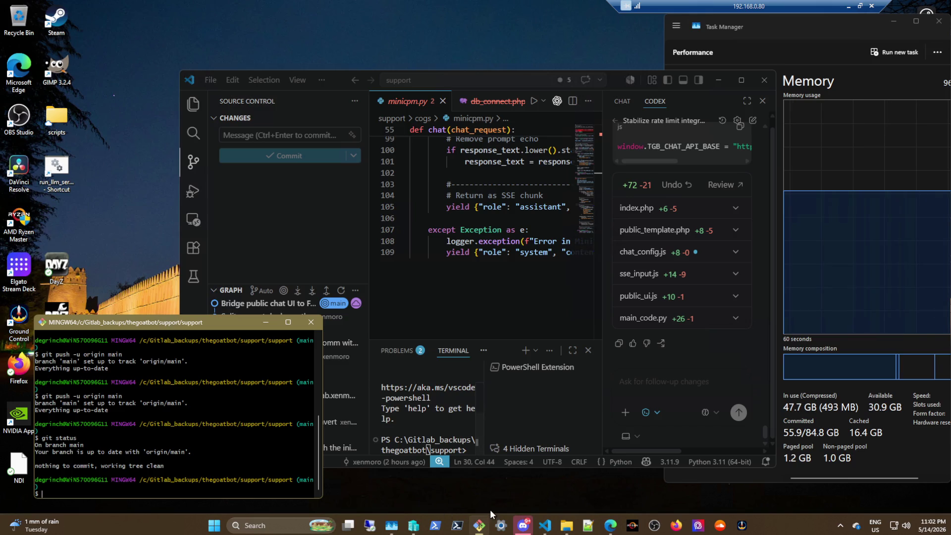
left_click(523, 526)
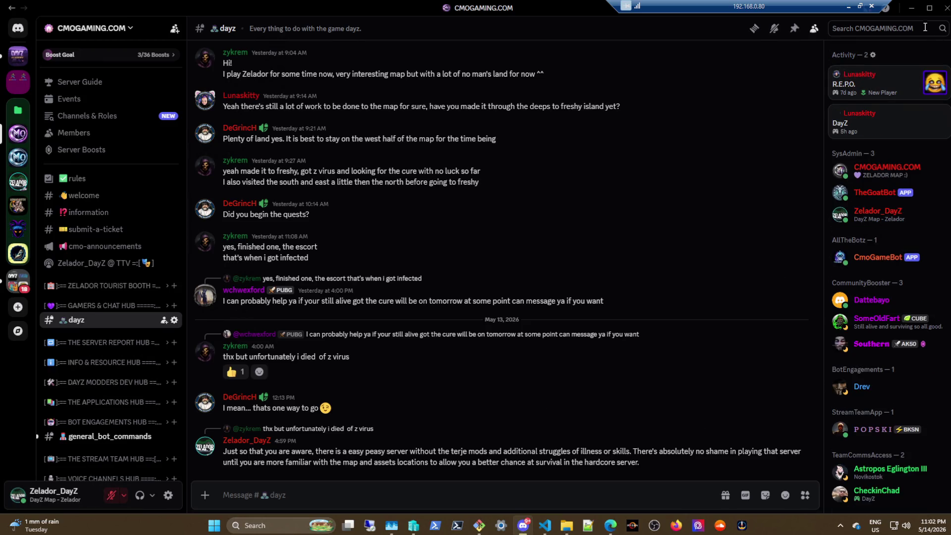
Step: Minimize the Discord window to return to the desktop
left_click(912, 10)
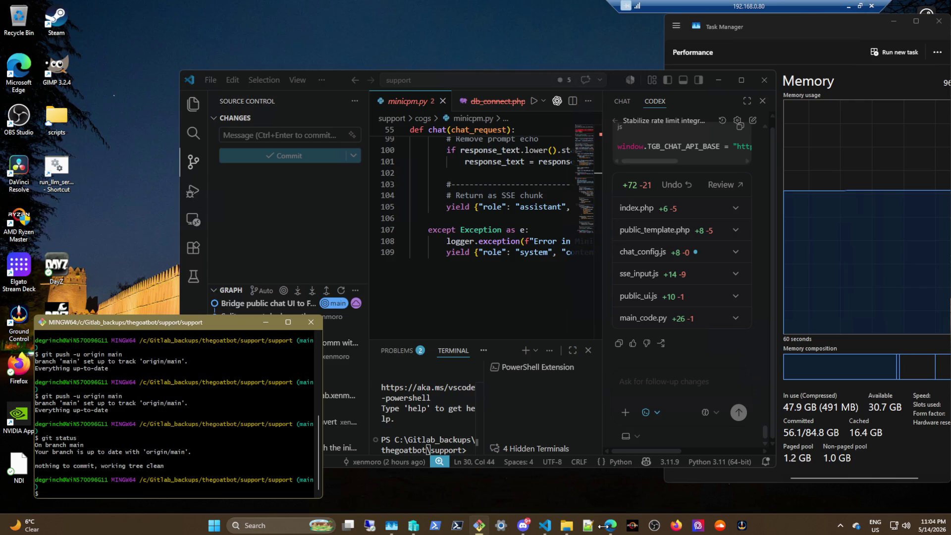
key("alt+Tab")
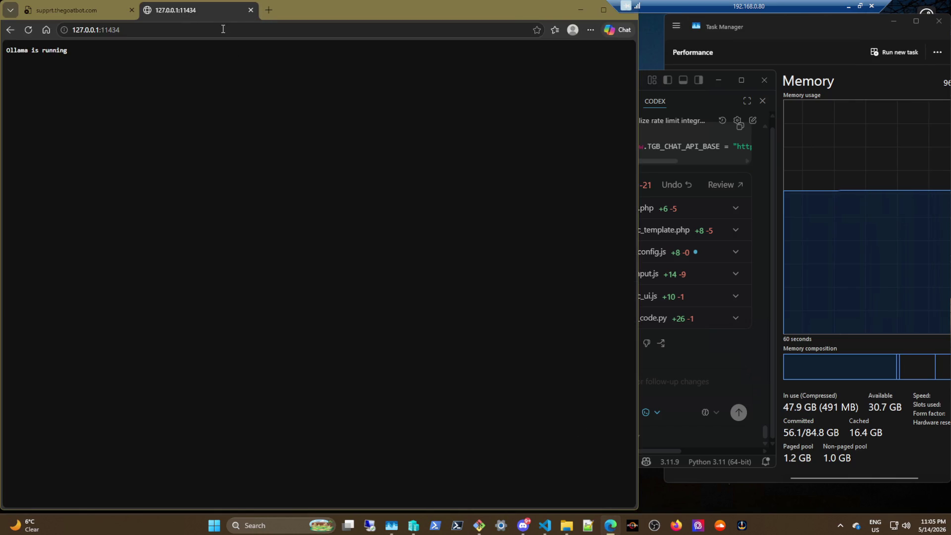
left_click(270, 9)
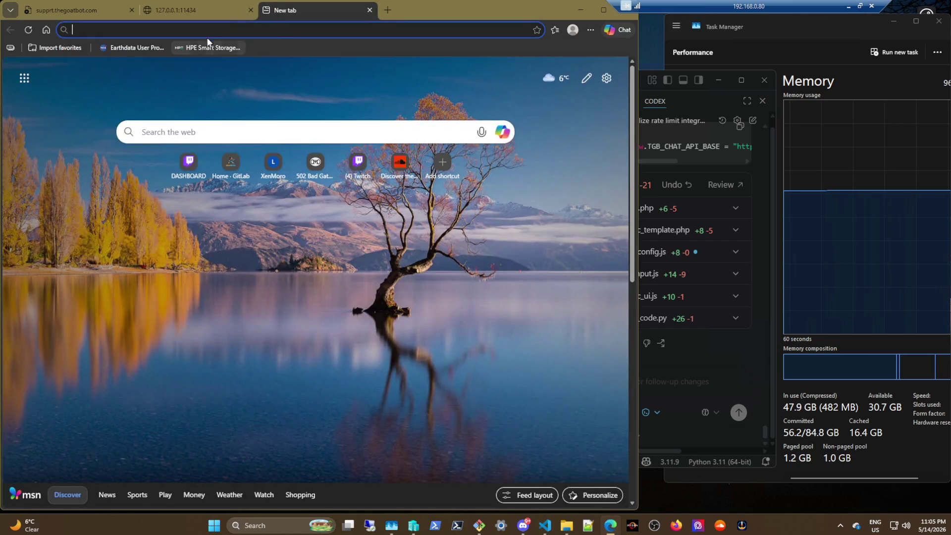
left_click(217, 31)
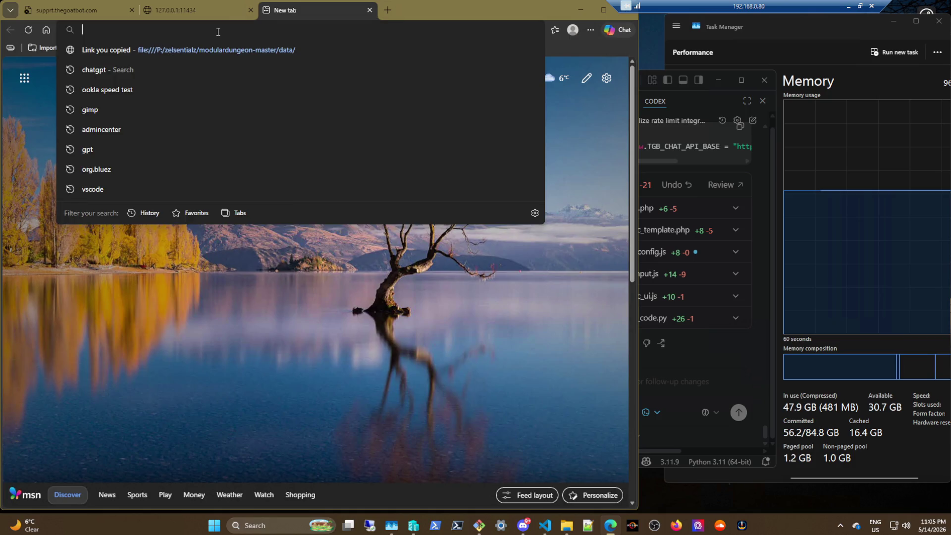
type("the")
key("BackSpace")
key("BackSpace")
key("BackSpace")
key("Escape")
type("a")
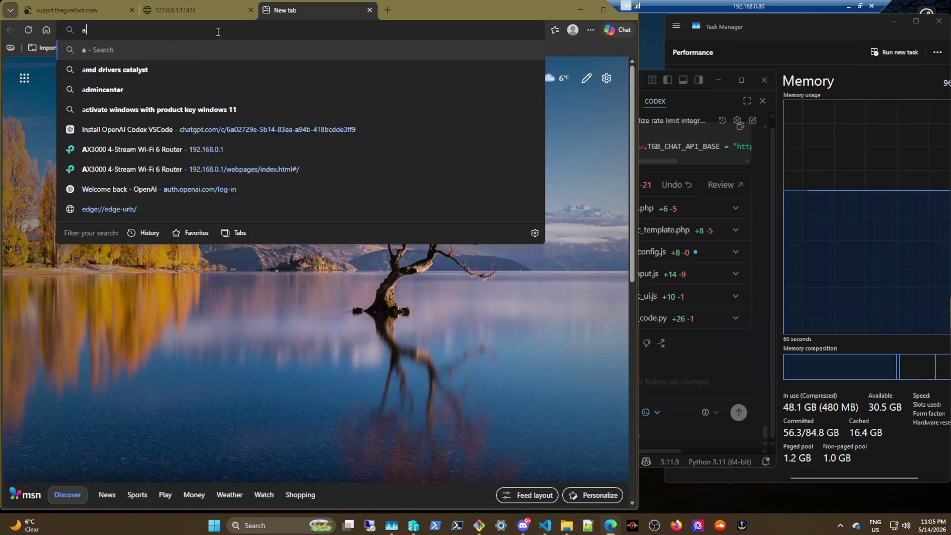
type("uth.the")
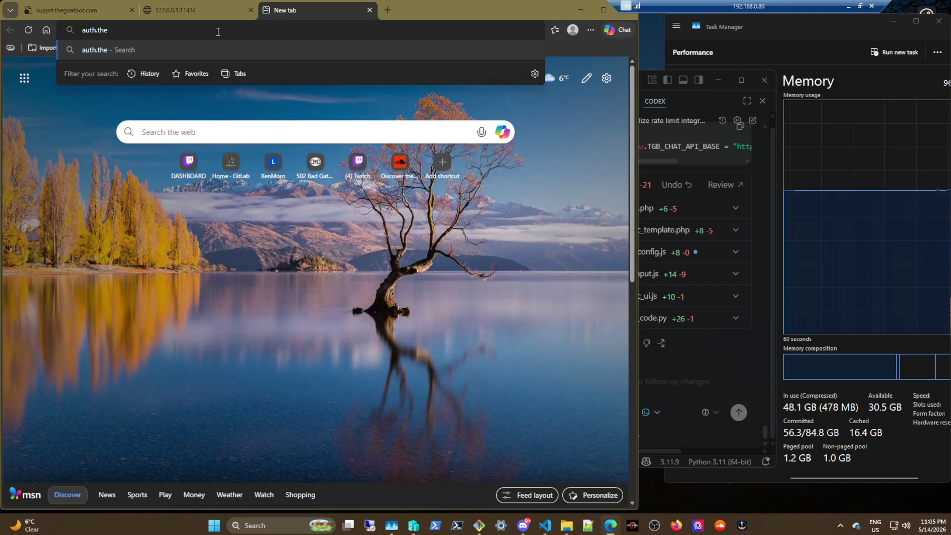
type("goatbot.com")
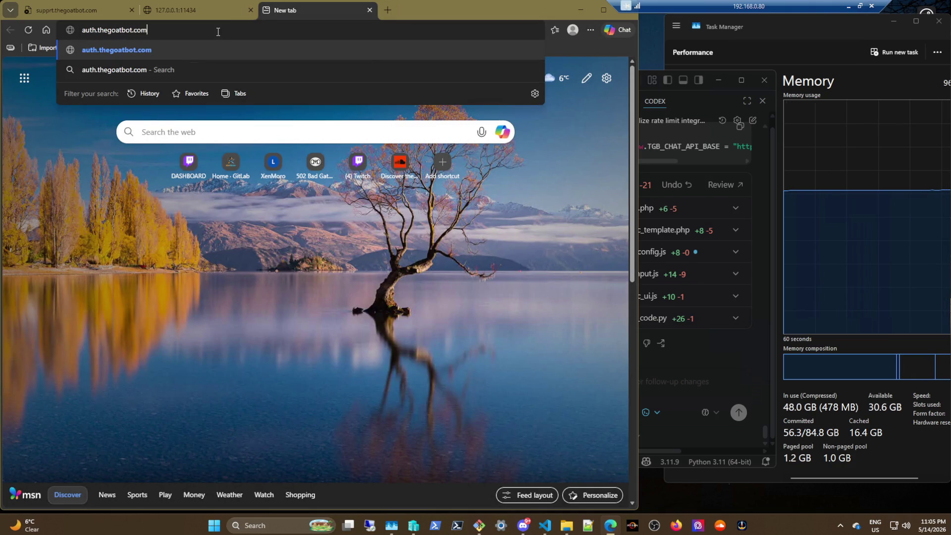
key("Return")
scroll(374, 301, "down", 2)
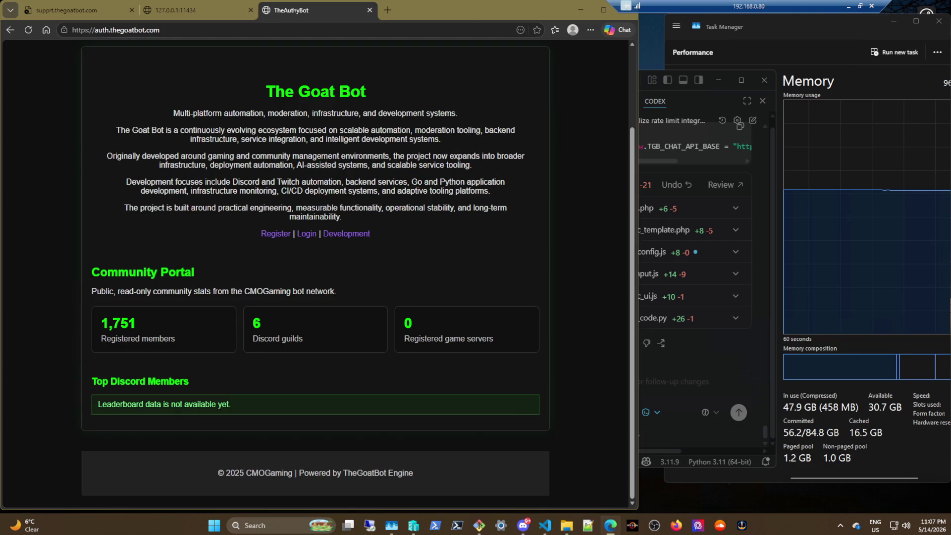
key("super+d")
key("super+d")
Step: Visit the Goat Bot site's Development, Login and Register pages, returning home after each
left_click(349, 236)
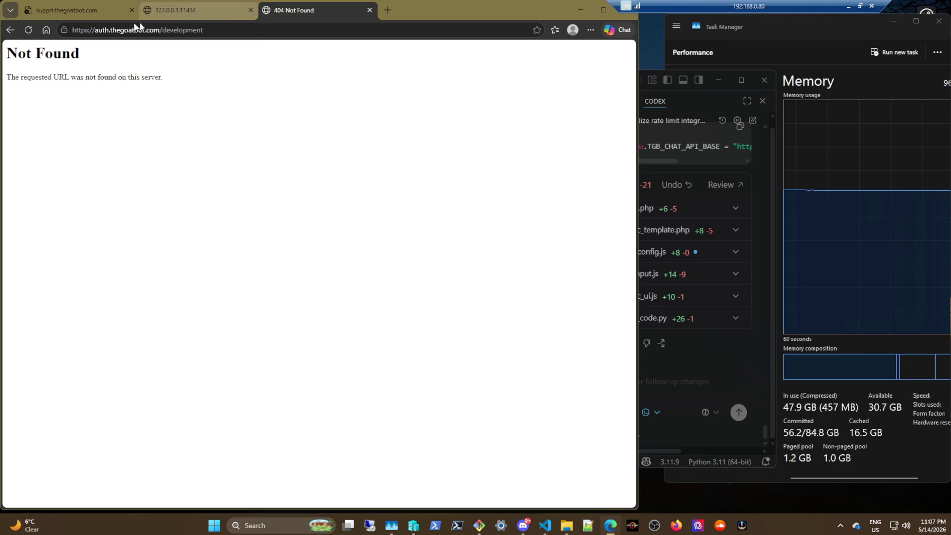
left_click(10, 30)
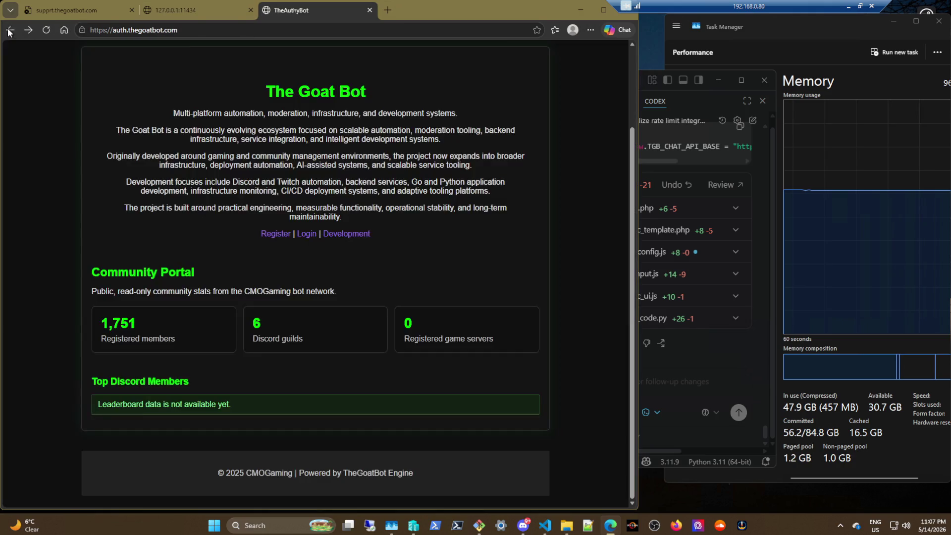
left_click(306, 235)
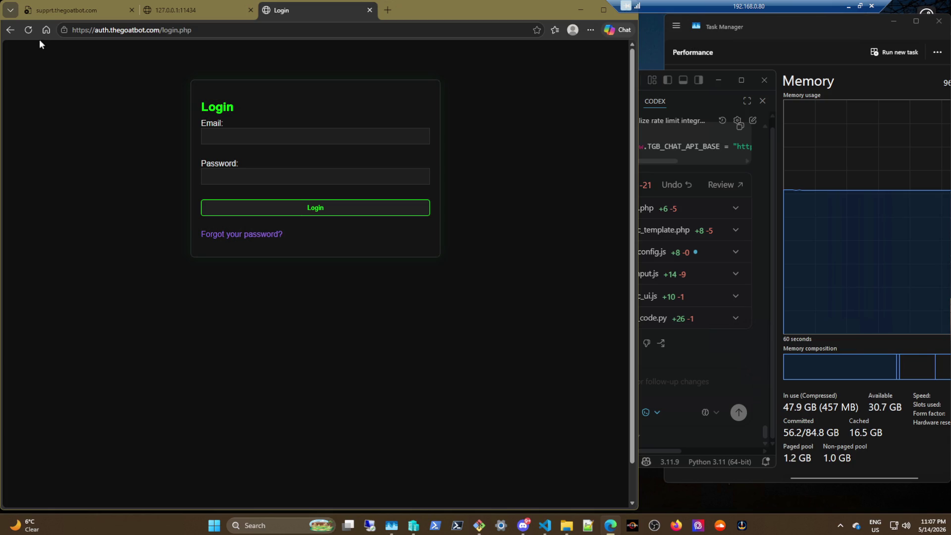
left_click(10, 31)
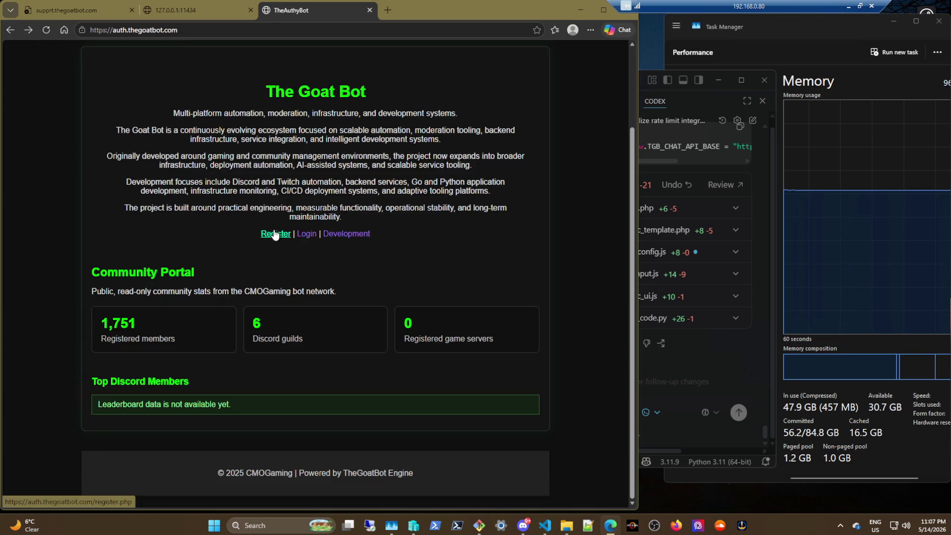
left_click(275, 234)
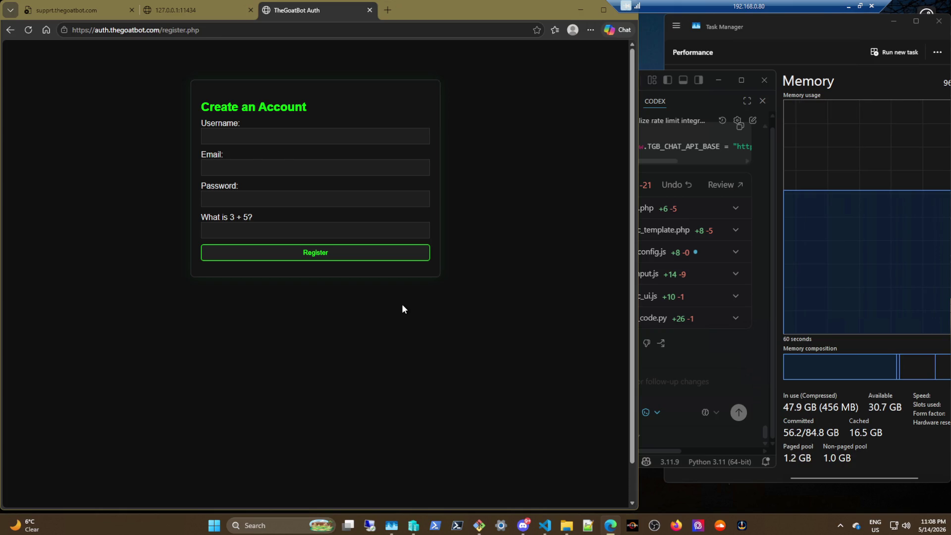
left_click(13, 29)
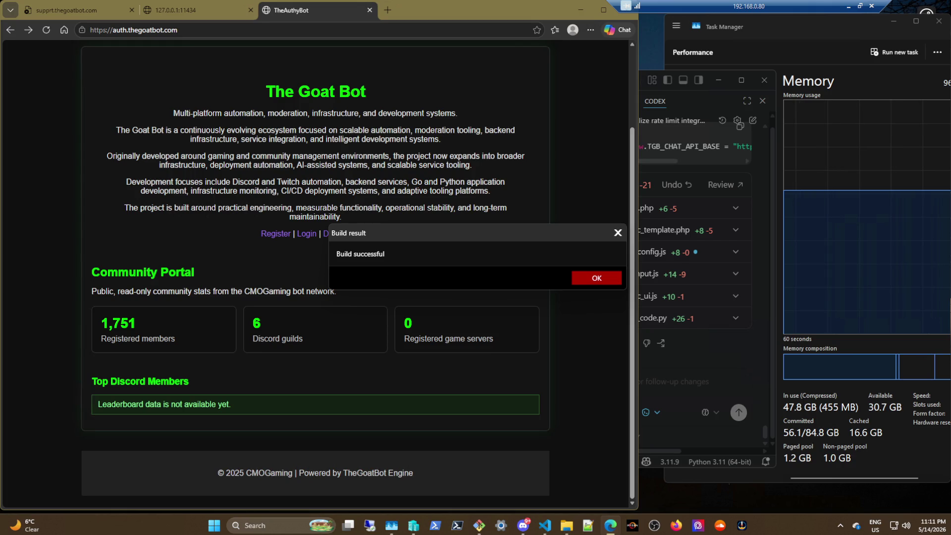
Step: Dismiss the successful build result and launch the DayZ Publisher
left_click(594, 279)
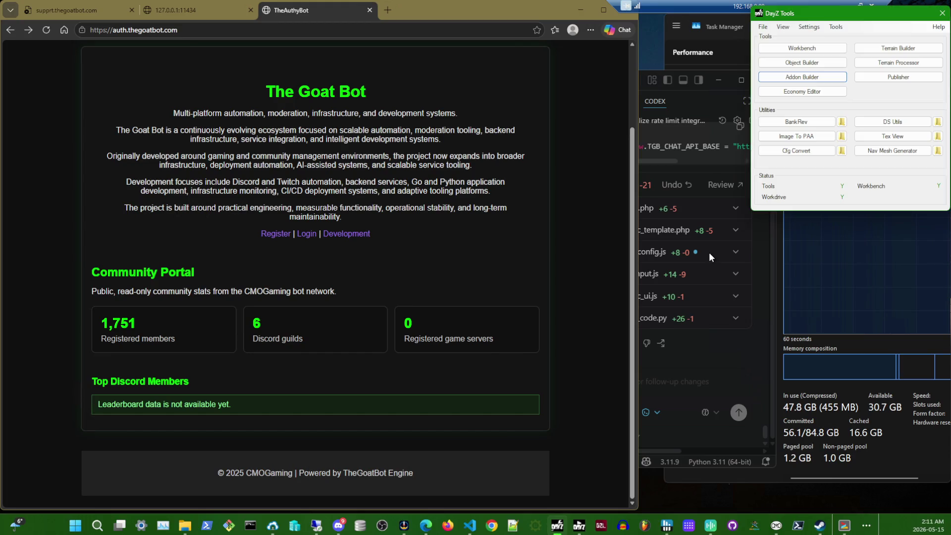
left_click(882, 83)
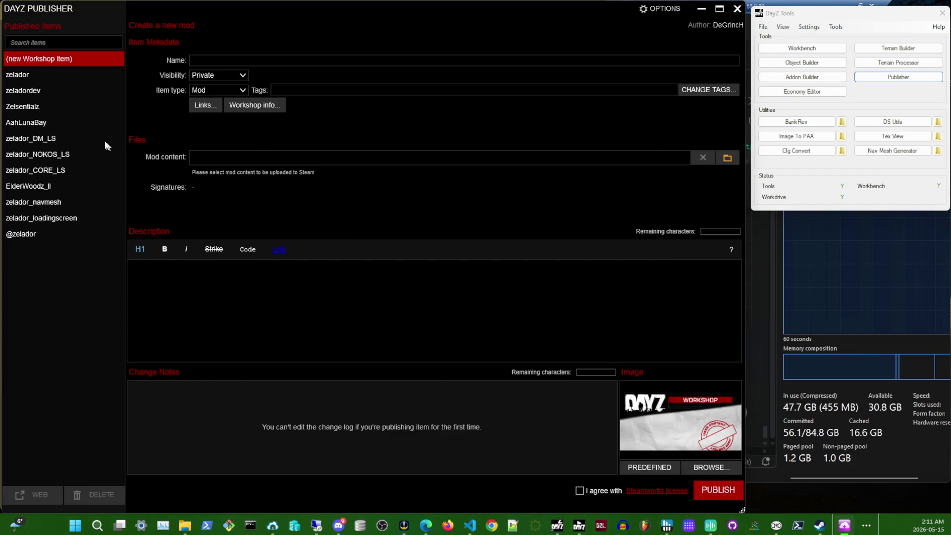
Step: Load zeladordev, accept the Workshop agreement and confirm its update
left_click(28, 90)
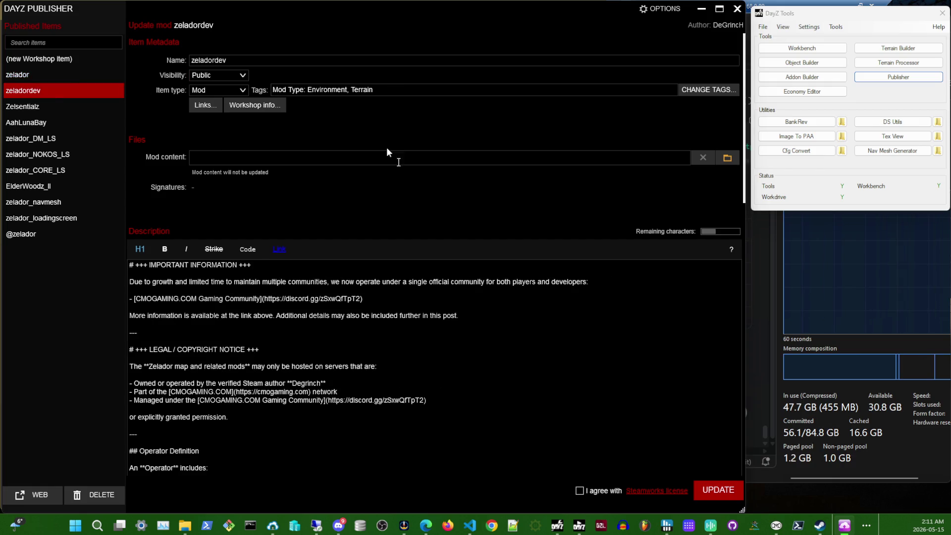
left_click(579, 491)
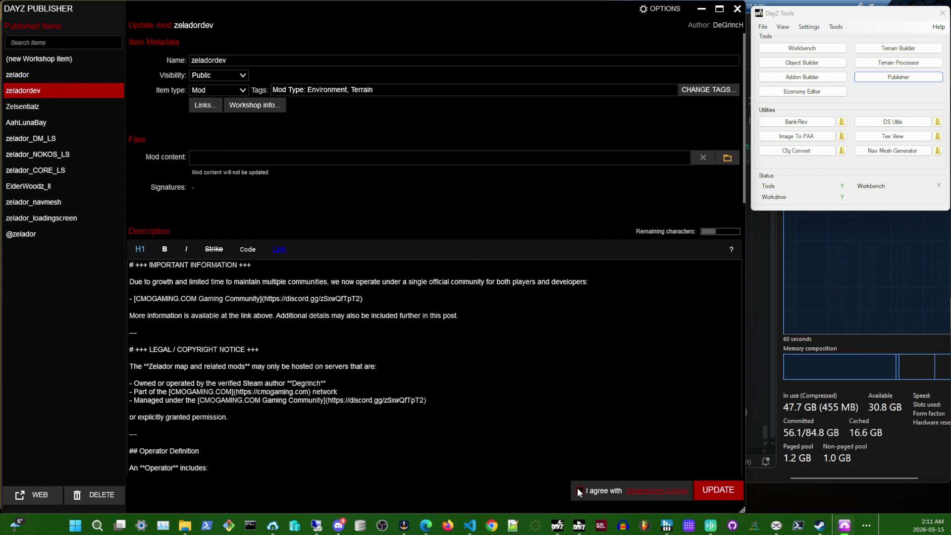
left_click(712, 490)
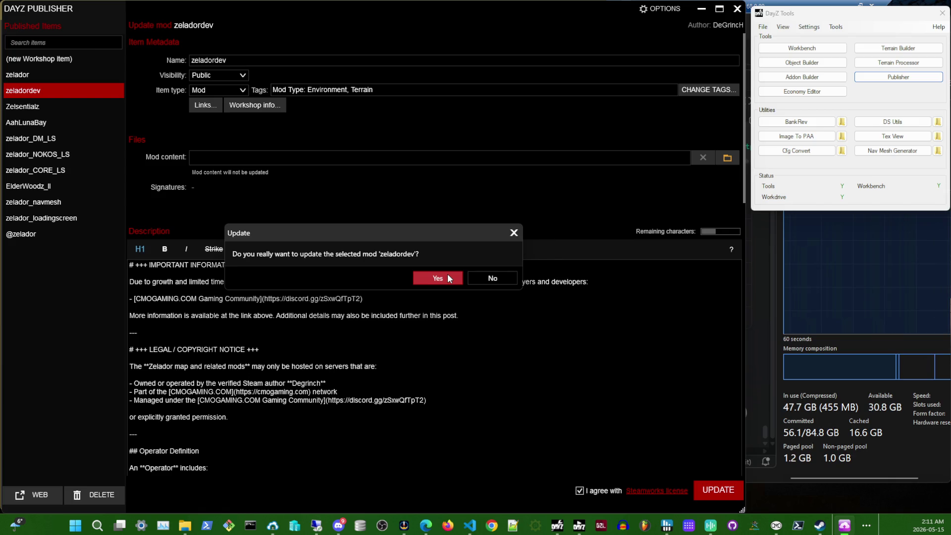
left_click(448, 279)
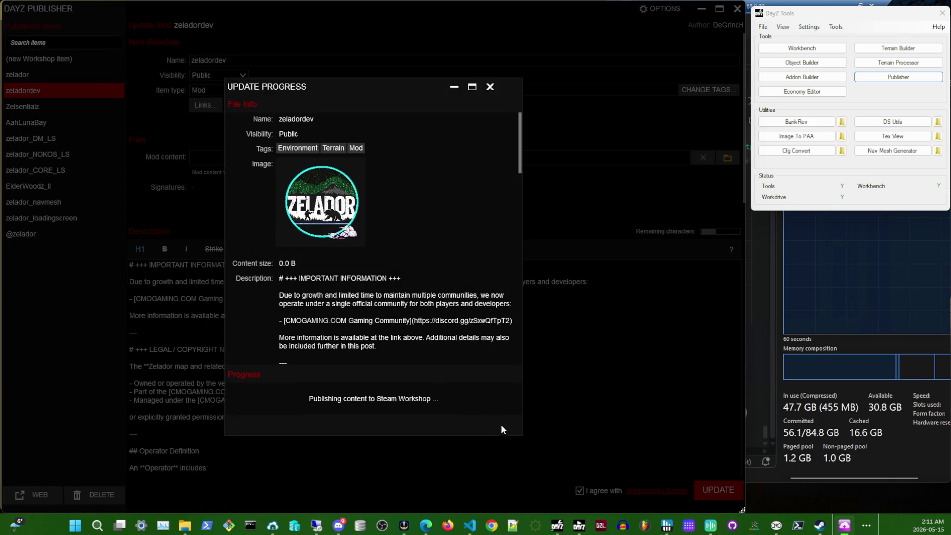
left_click(491, 86)
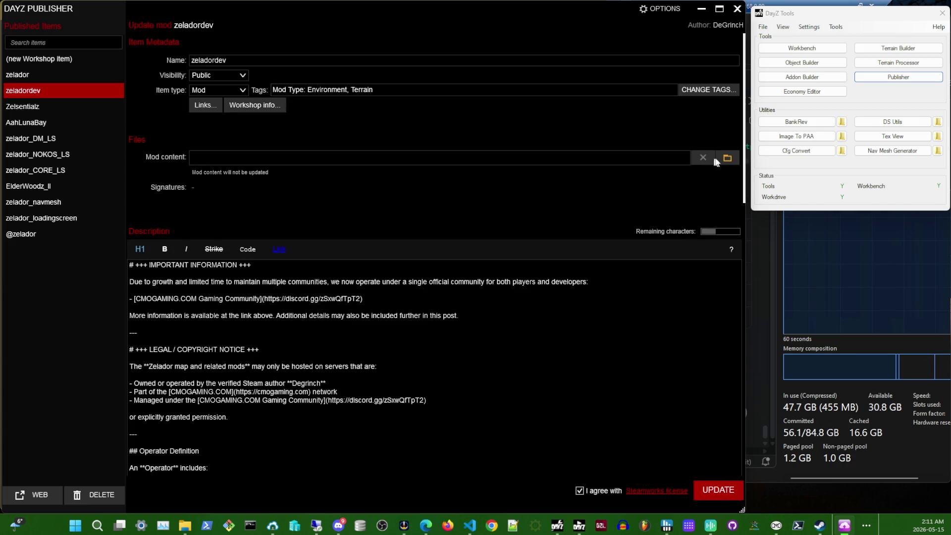
left_click(728, 158)
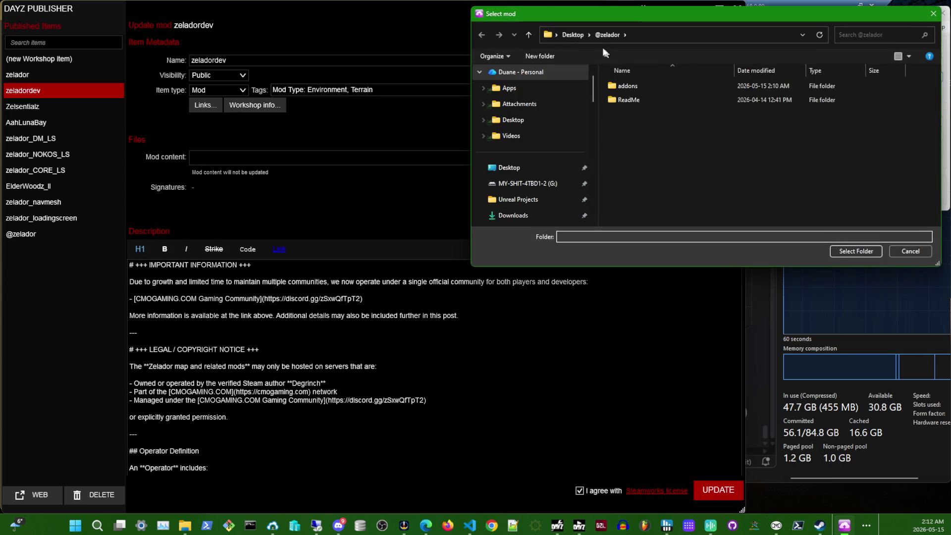
left_click(610, 37)
left_click(864, 254)
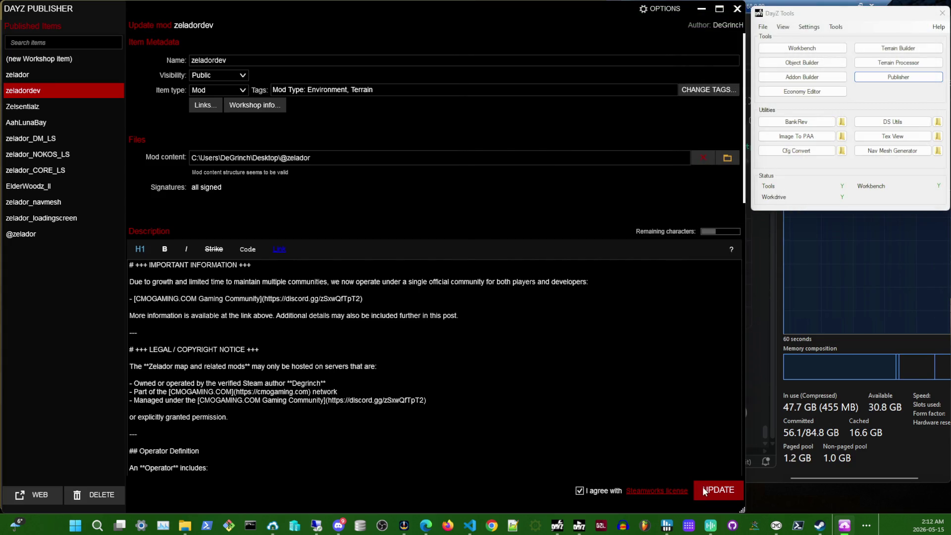
left_click(704, 491)
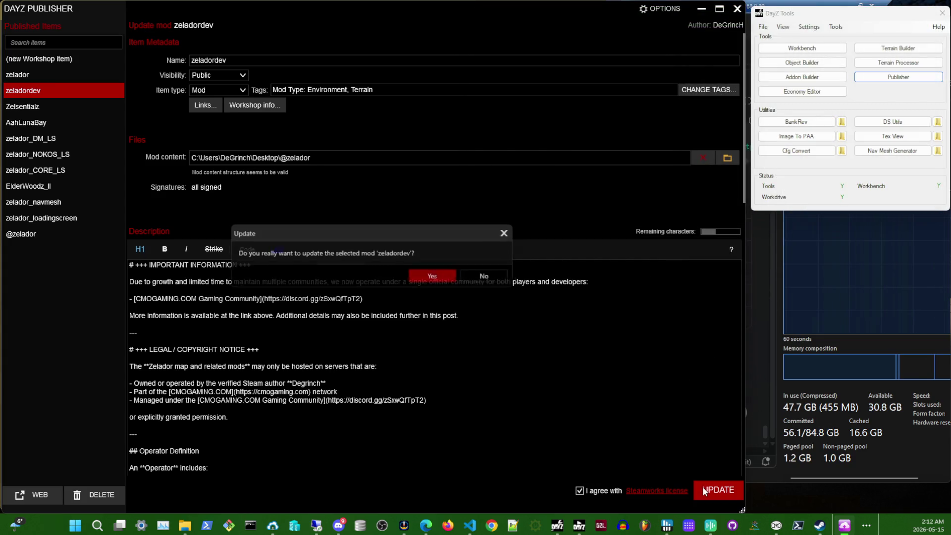
left_click(449, 276)
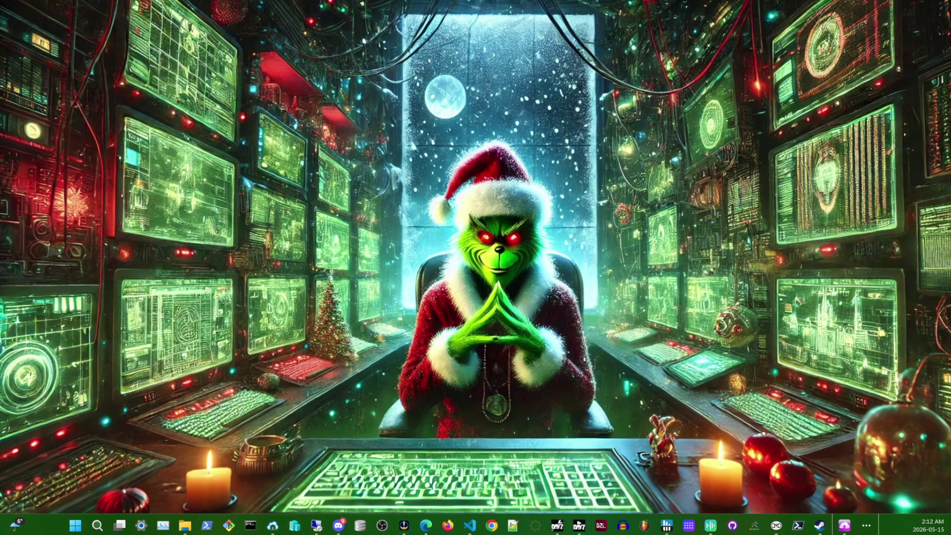
Step: Restore the open windows over the desktop while the zeladordev update uploads
key("super+d")
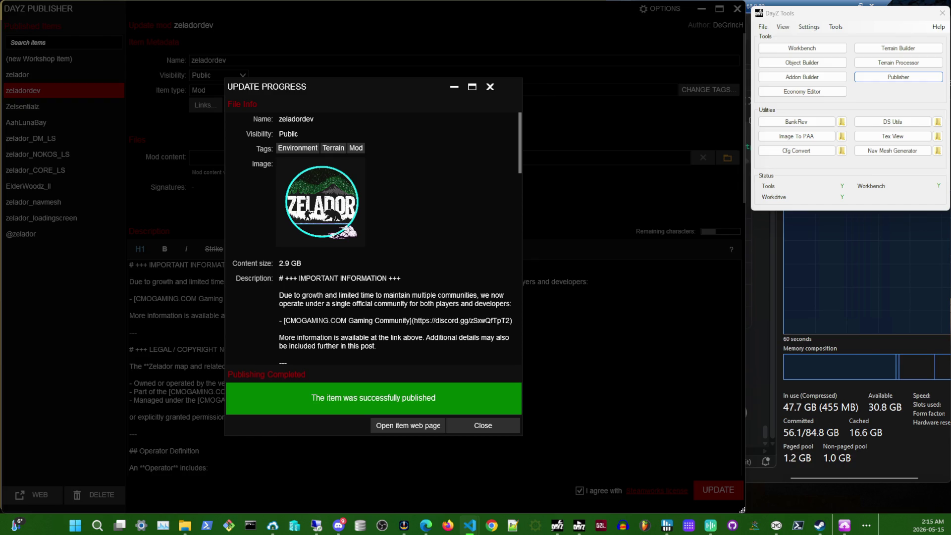
Step: Dismiss the publishing report and connect Remote Desktop to 192.168.0.70, dismissing the shutdown prompt
left_click(483, 426)
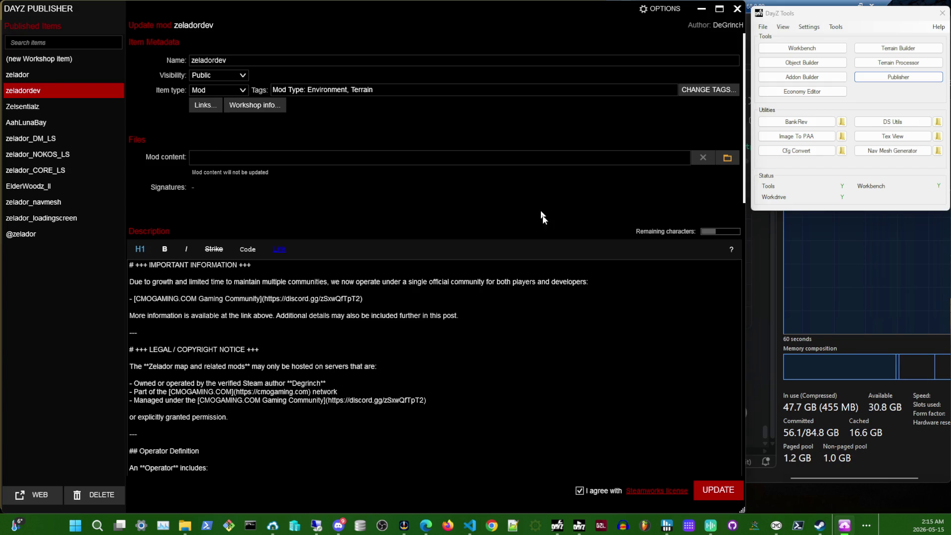
right_click(304, 526)
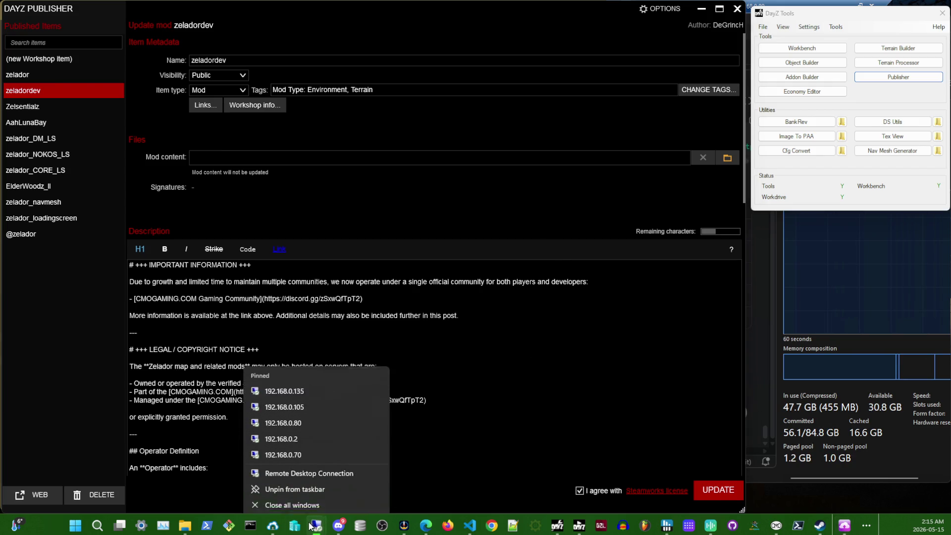
left_click(295, 451)
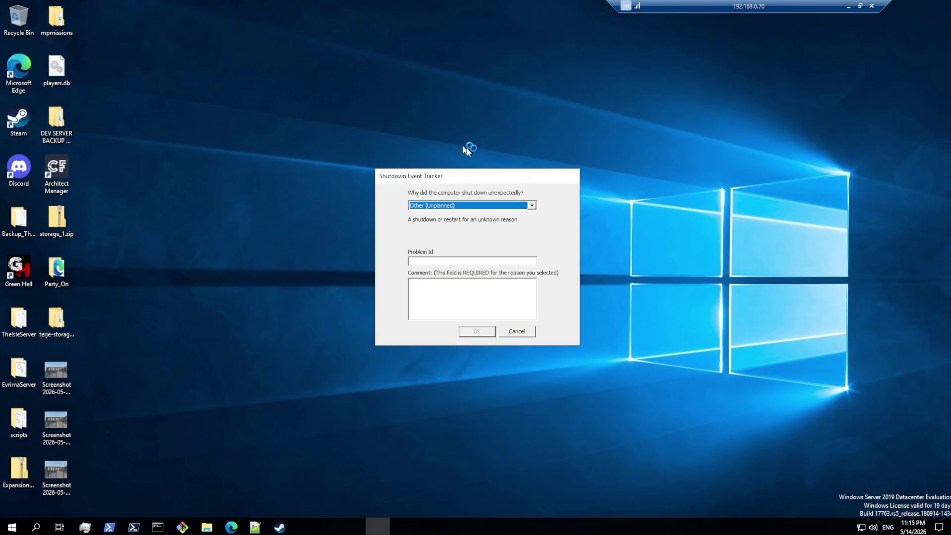
left_click(514, 332)
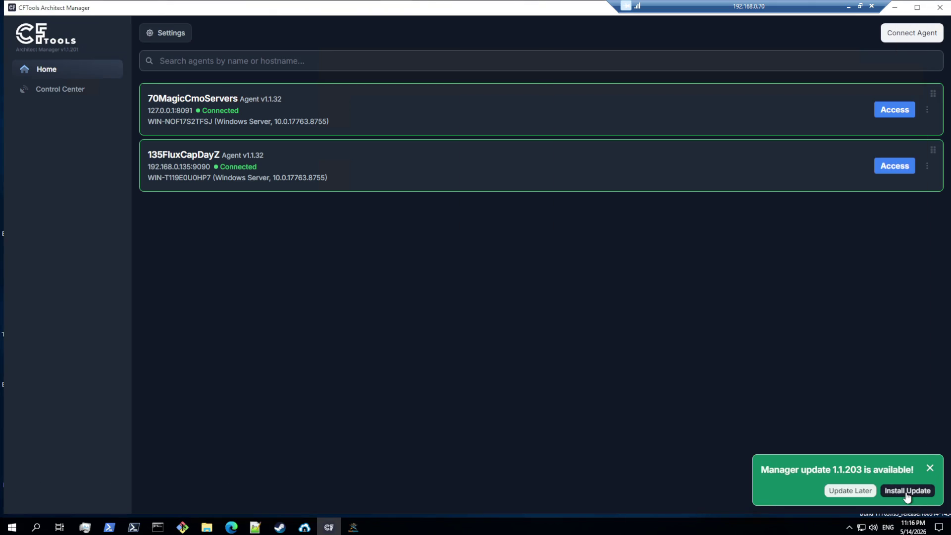
Step: Start the manager update, then show the Zelador Dev Bleed server's installed Mods list on 70MagicCmoServers
left_click(906, 491)
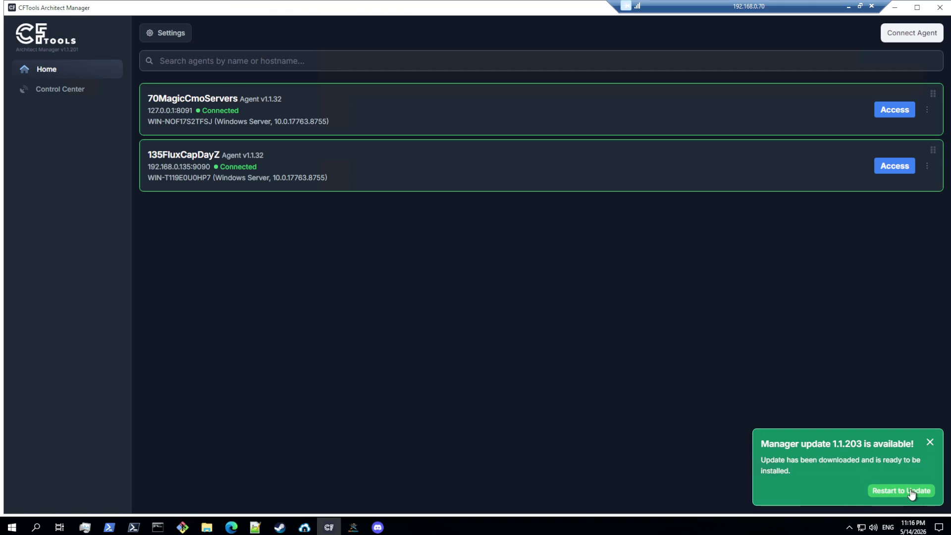
left_click(892, 111)
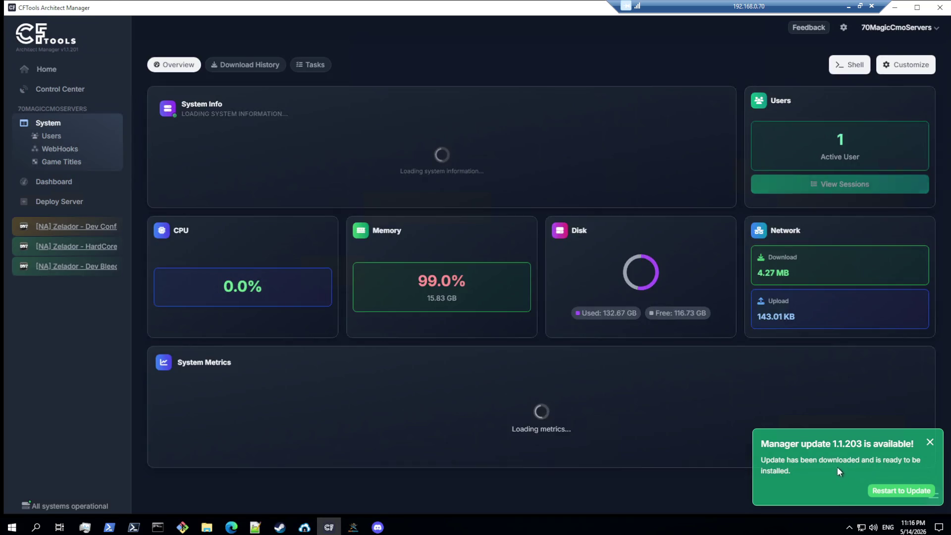
left_click(69, 228)
left_click(67, 268)
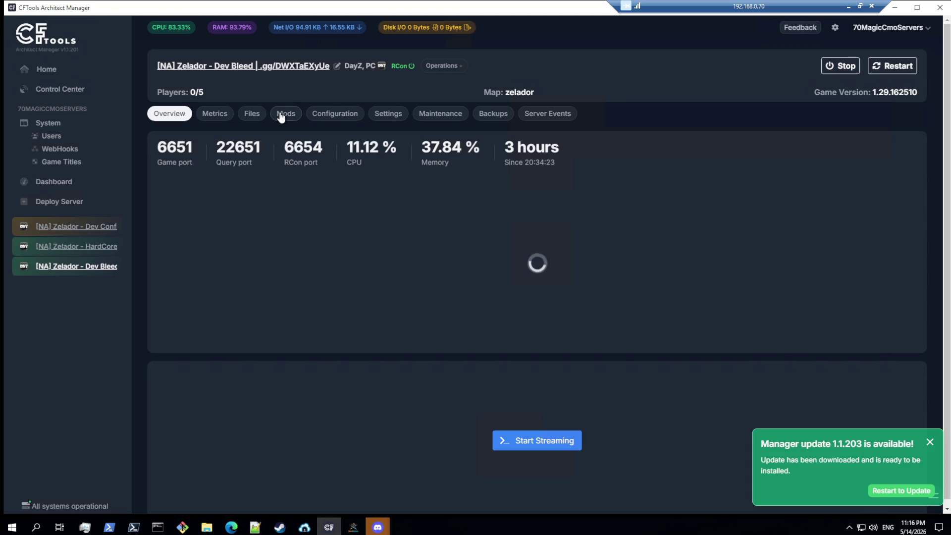
left_click(285, 114)
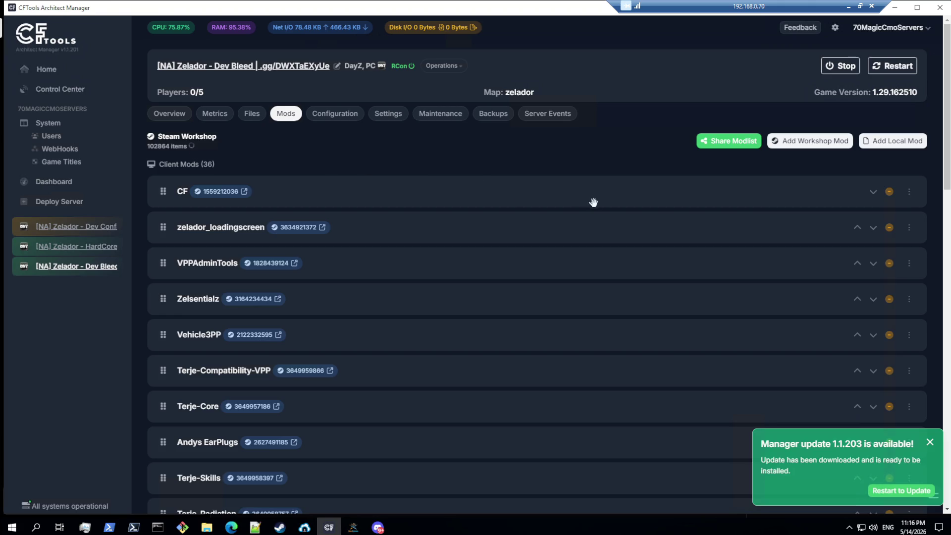
scroll(604, 222, "down", 5)
scroll(714, 382, "down", 1)
scroll(736, 382, "down", 5)
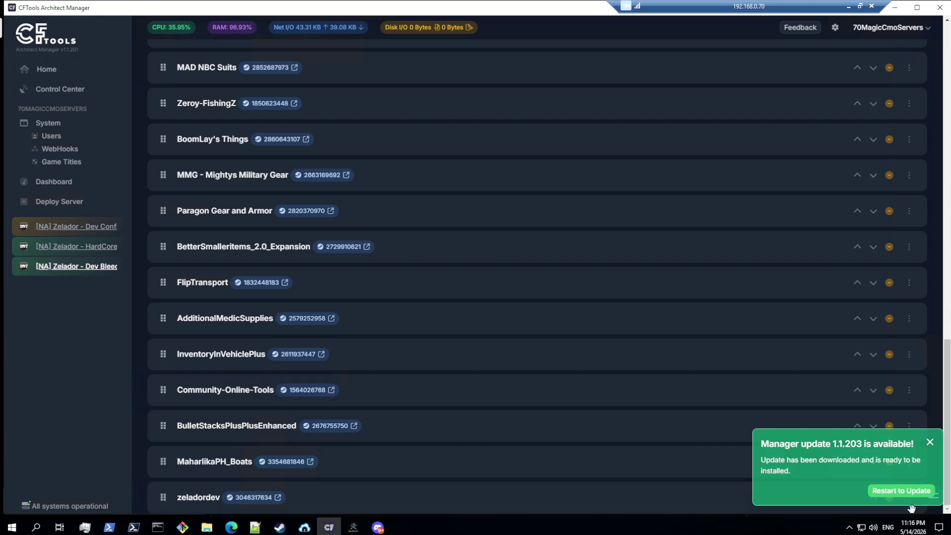
Step: Drag zeladordev above Community-Online-Tools in the load order and run Check for Update on it
left_click_drag(911, 506, 858, 512)
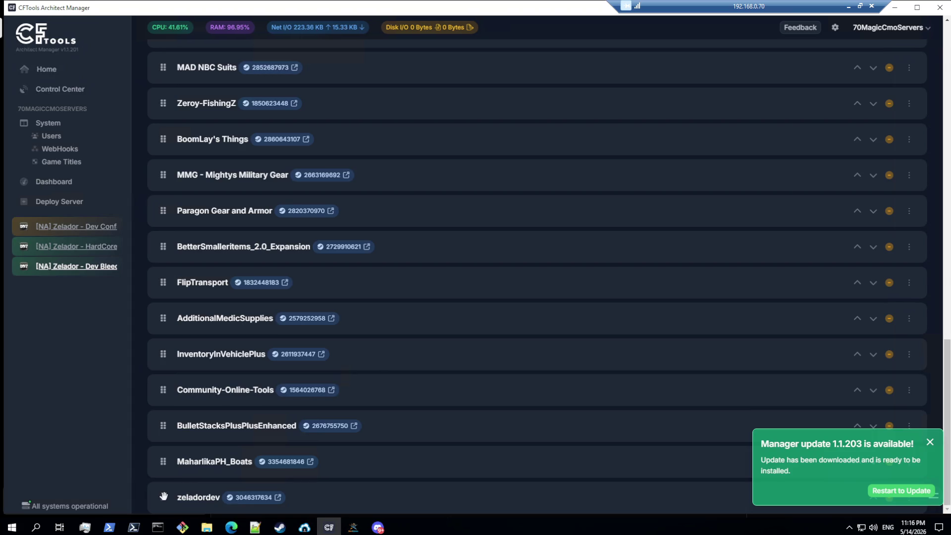
left_click_drag(160, 498, 164, 387)
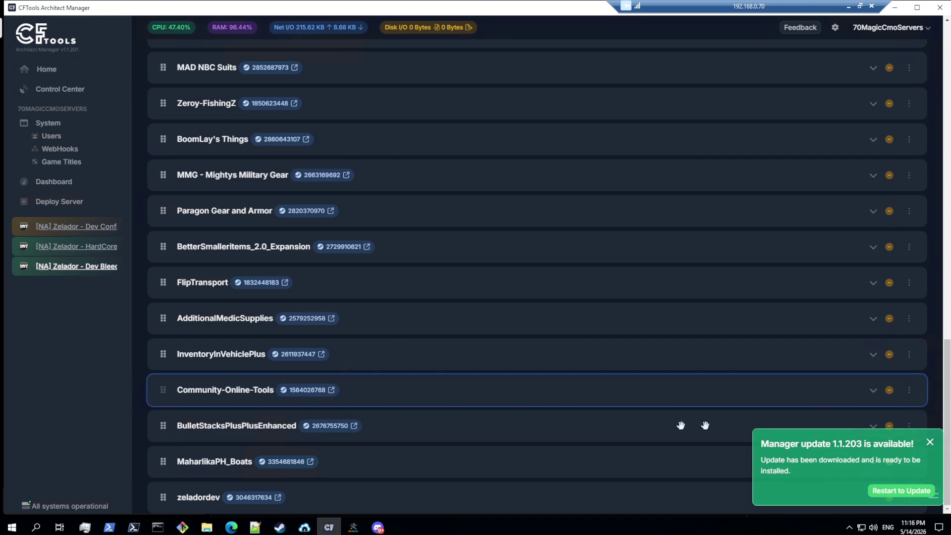
left_click(909, 393)
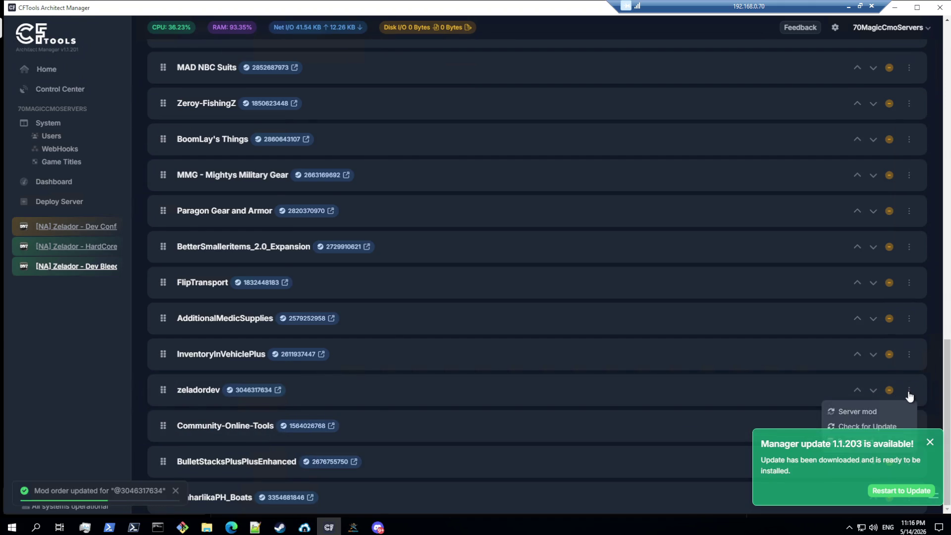
left_click(878, 426)
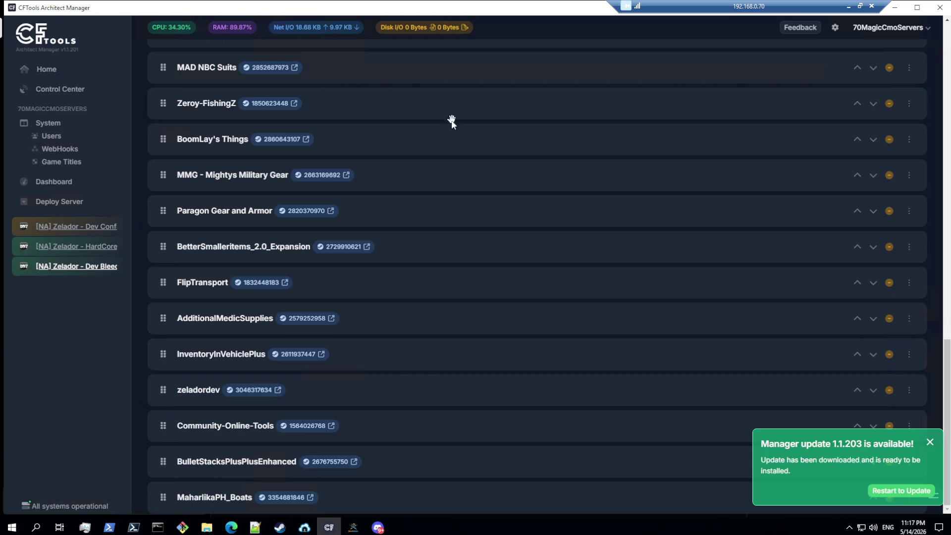
scroll(450, 119, "up", 5)
scroll(450, 119, "up", 5)
scroll(457, 131, "up", 5)
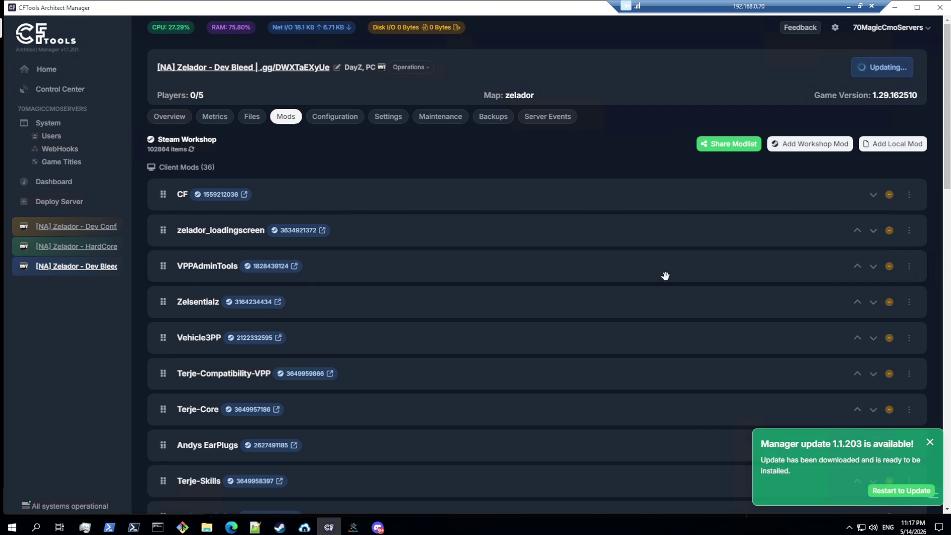
scroll(552, 224, "down", 5)
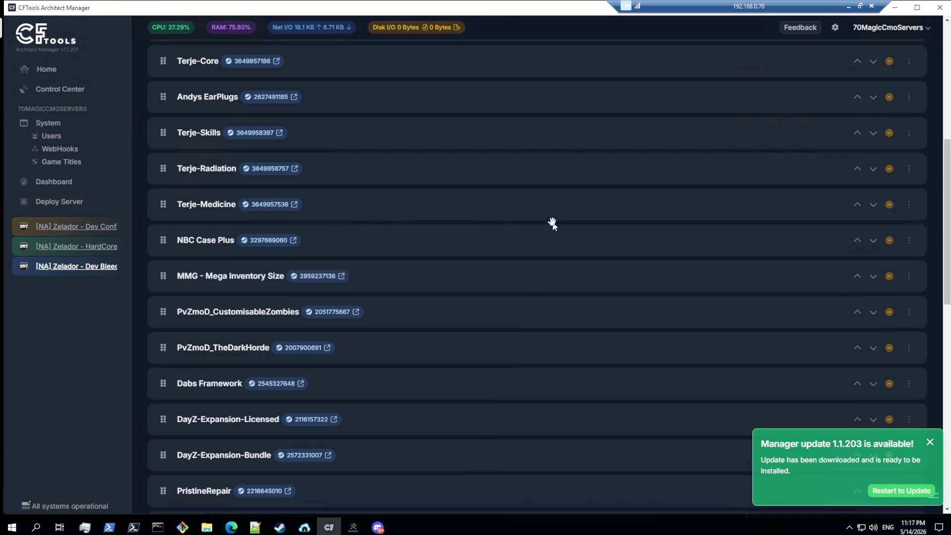
scroll(815, 297, "down", 5)
scroll(913, 404, "down", 2)
Step: Run Check for Update on zeladordev again, then Restart to Update the manager to 1.1.203
left_click(909, 426)
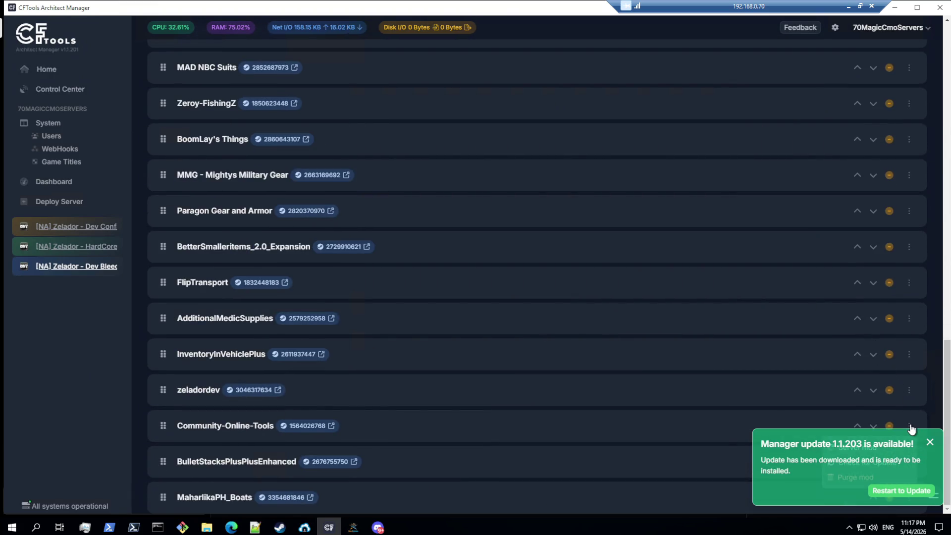
left_click(908, 389)
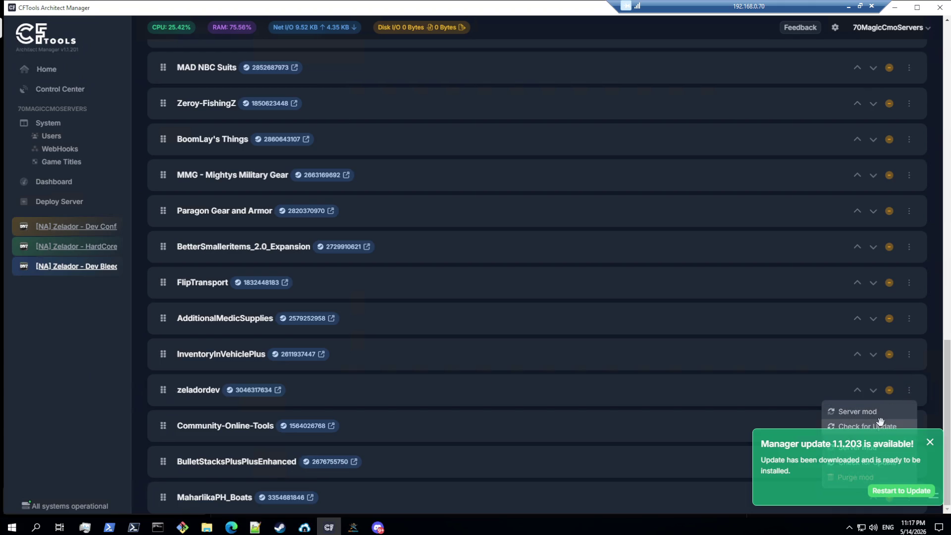
left_click(868, 426)
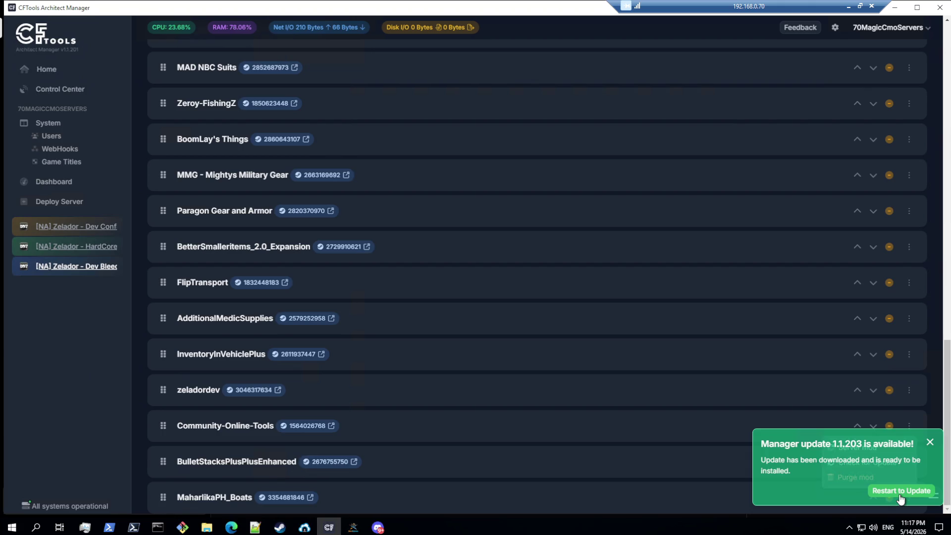
left_click(922, 494)
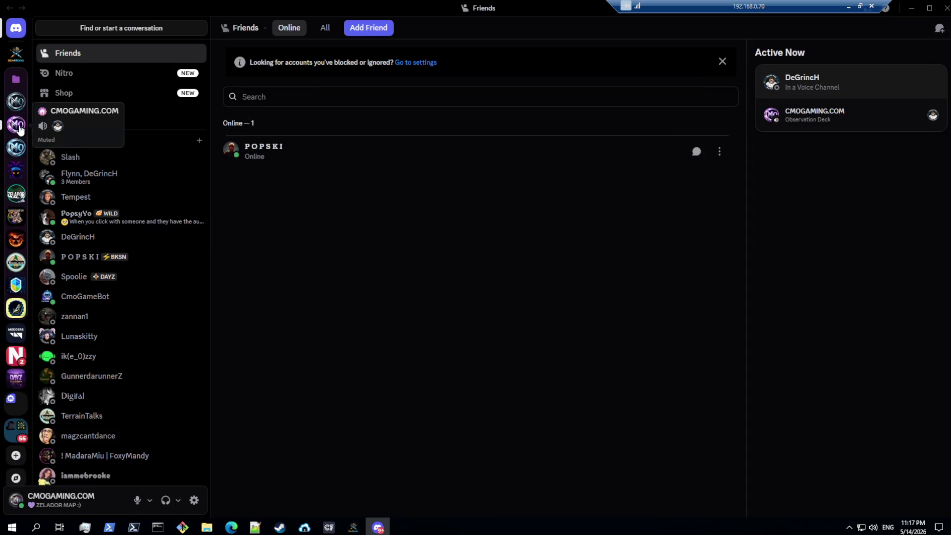
Step: Mark the CMOGAMING.COM server as read, view its rules channel, and return to Architect Manager
left_click(19, 128)
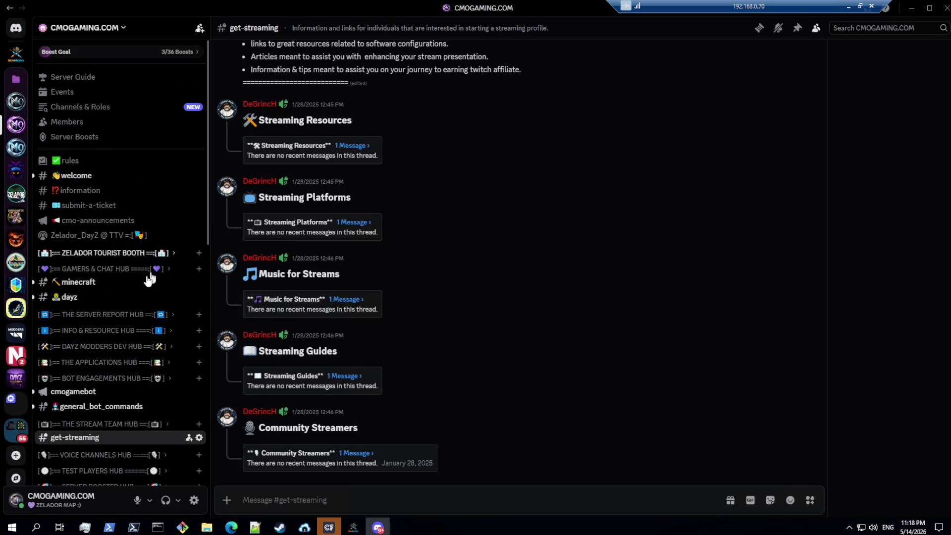
right_click(16, 128)
left_click(45, 139)
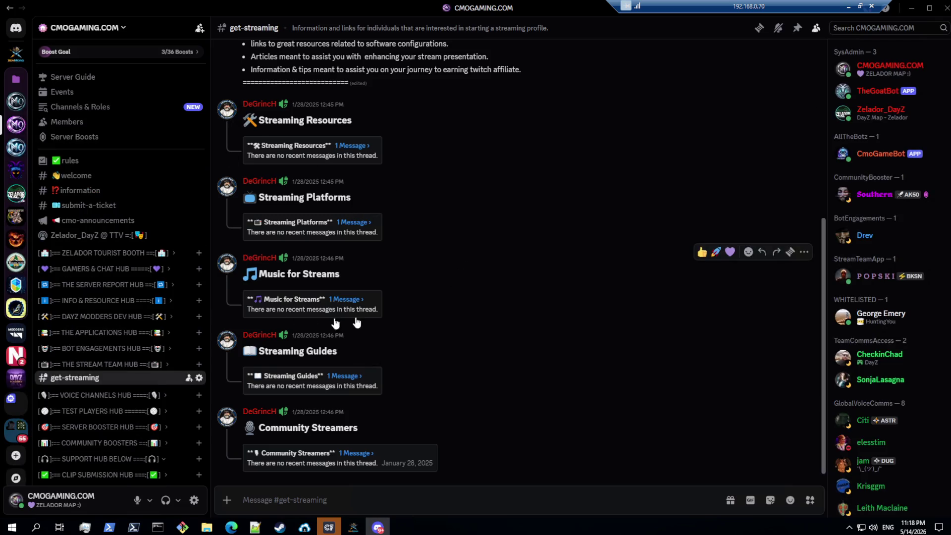
scroll(123, 273, "down", 4)
scroll(122, 271, "down", 1)
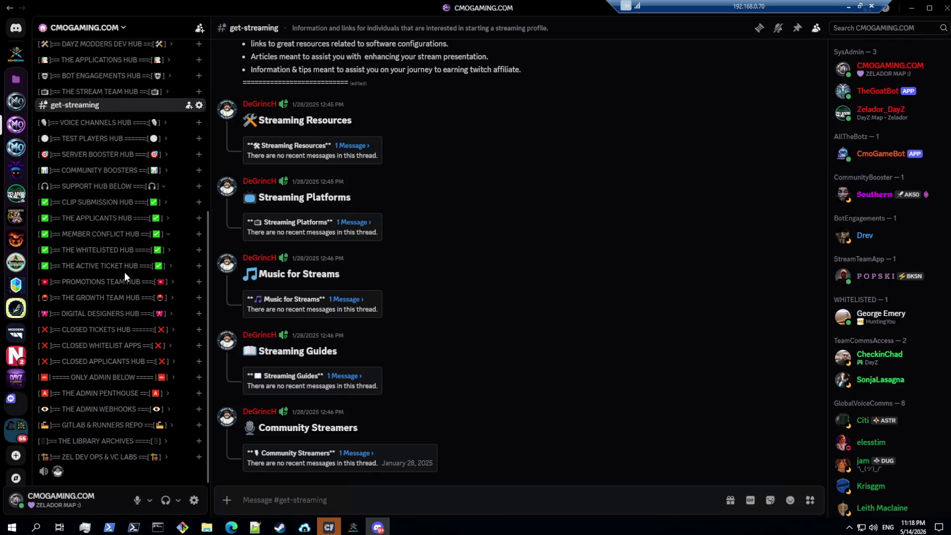
scroll(143, 269, "up", 2)
scroll(142, 274, "up", 3)
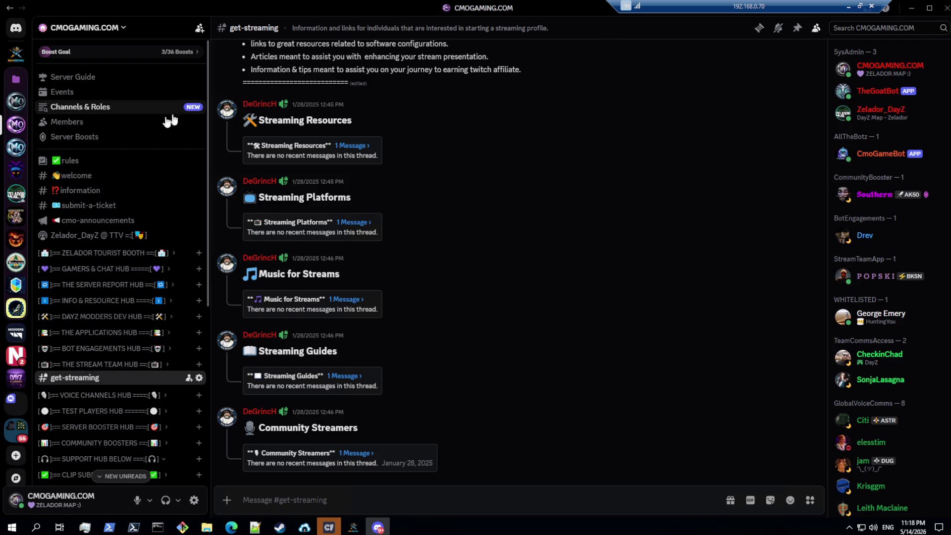
left_click(69, 160)
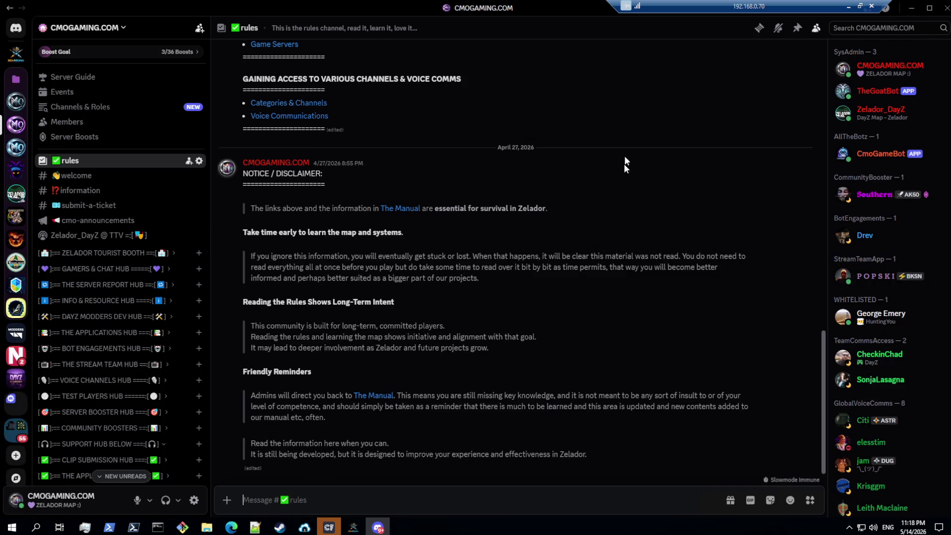
scroll(571, 239, "up", 10)
scroll(571, 238, "up", 5)
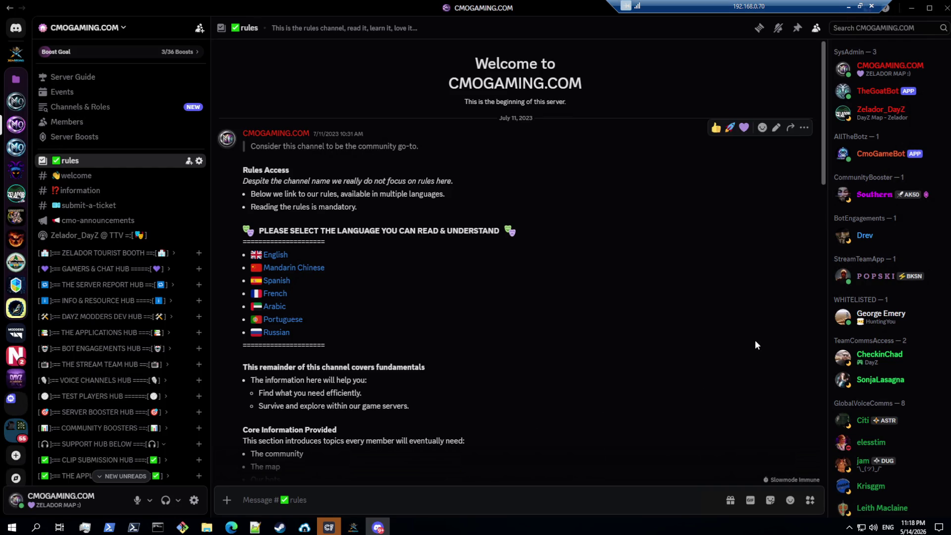
mouse_move(329, 528)
left_click(309, 482)
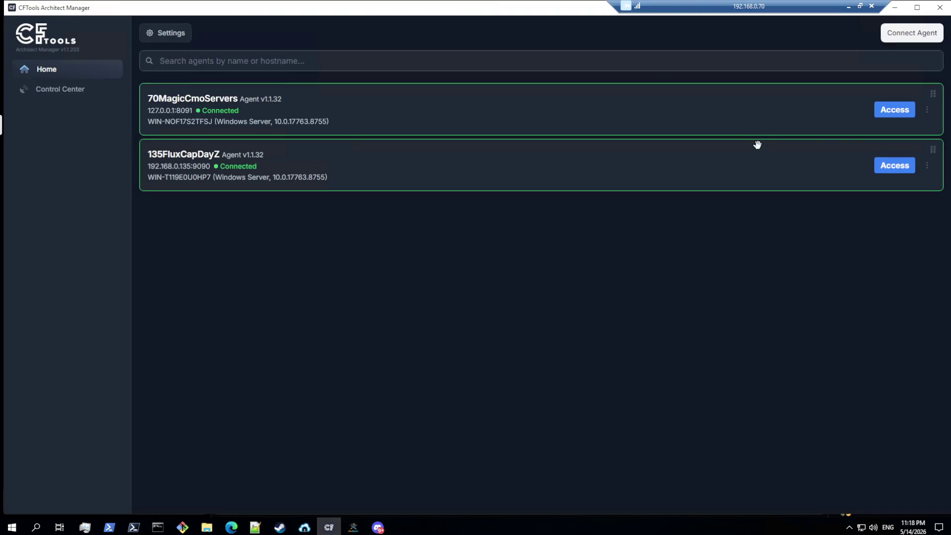
Step: Show the Files tree of the Zelador Dev Bleed server on the 70MagicCmoServers agent
left_click(895, 109)
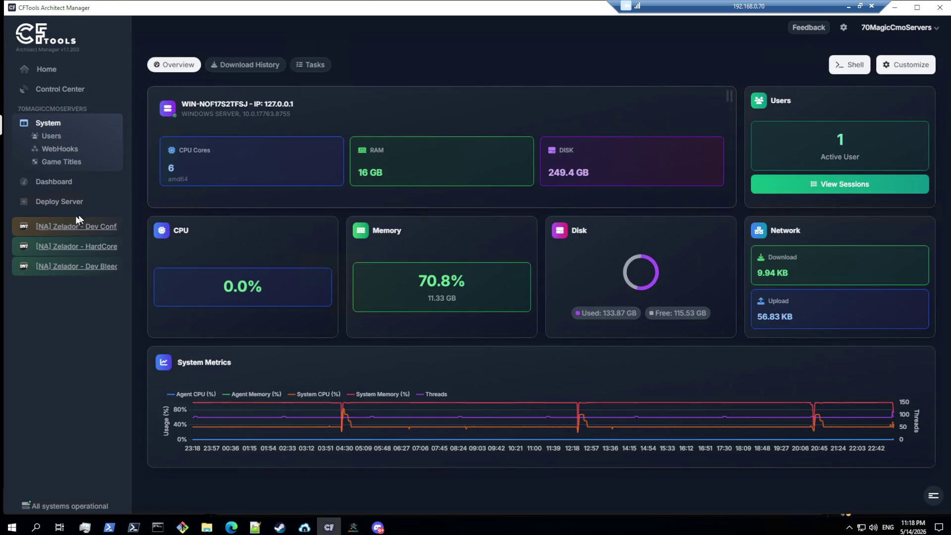
left_click(66, 267)
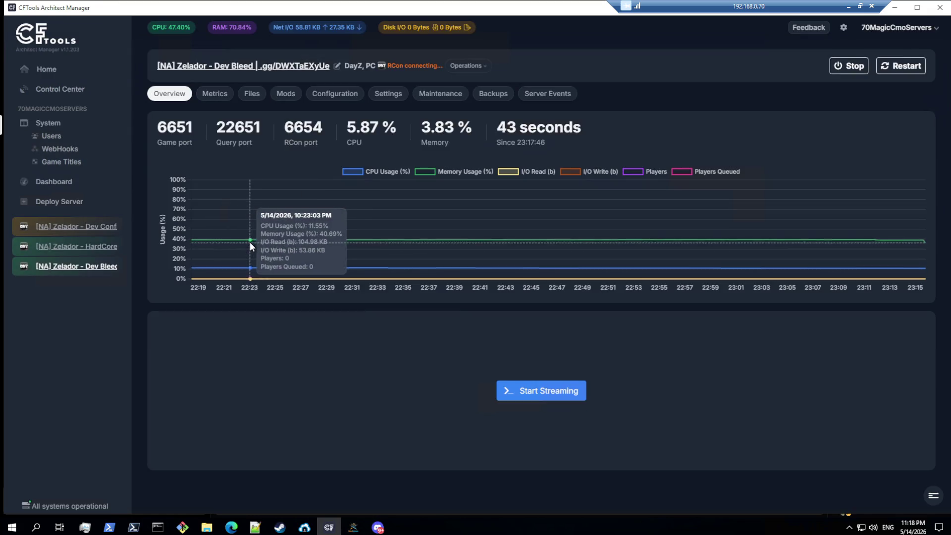
left_click(251, 94)
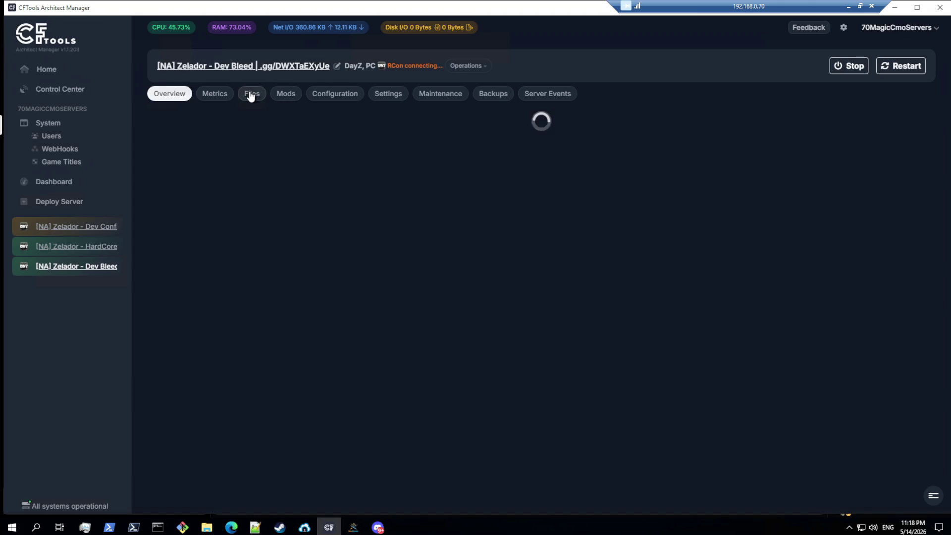
scroll(209, 425, "down", 2)
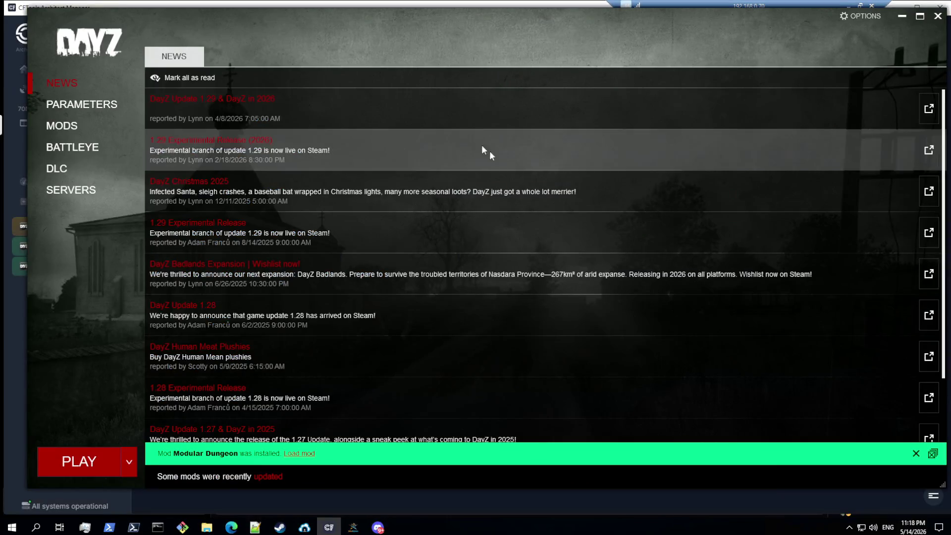
Step: Filter the mods for 'dev', Repair zeladordev so it updates, return to Servers and close the launcher
left_click(60, 129)
left_click(846, 75)
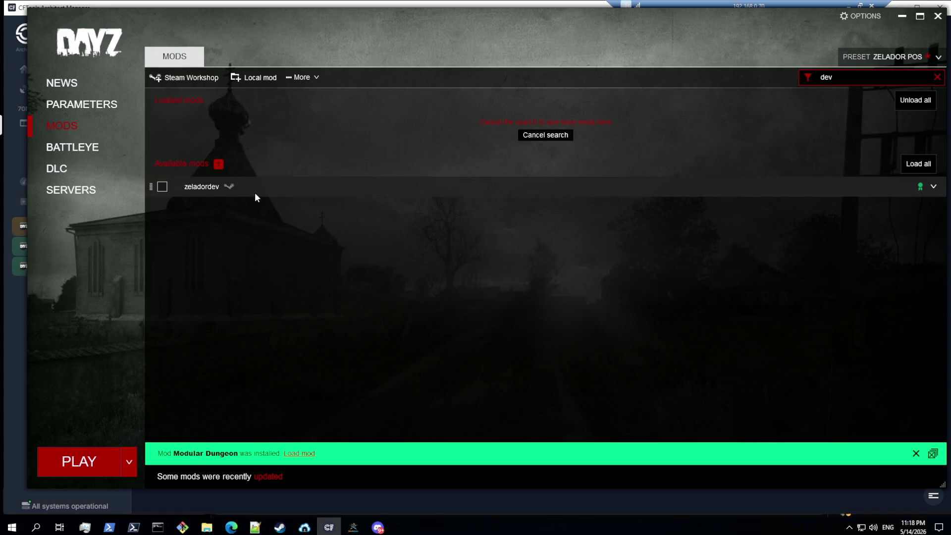
right_click(255, 193)
left_click(290, 257)
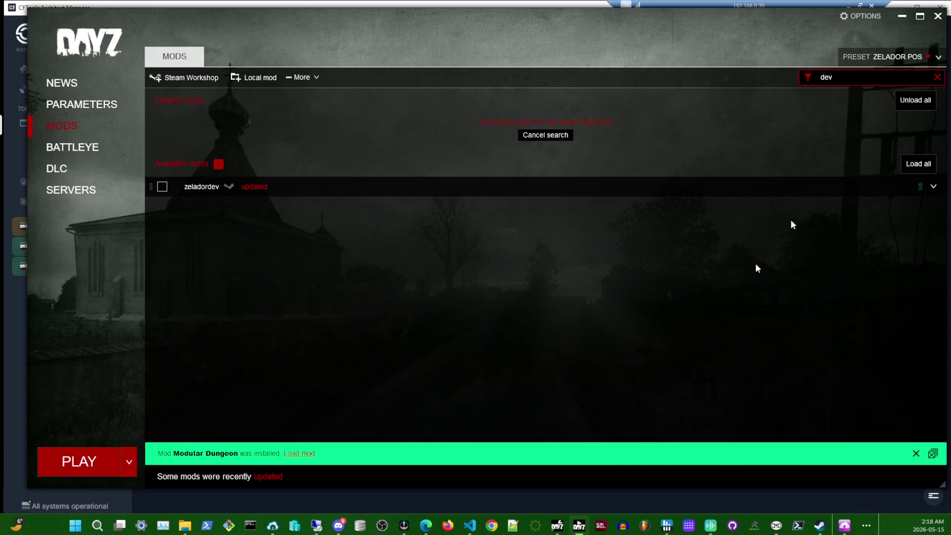
left_click(62, 192)
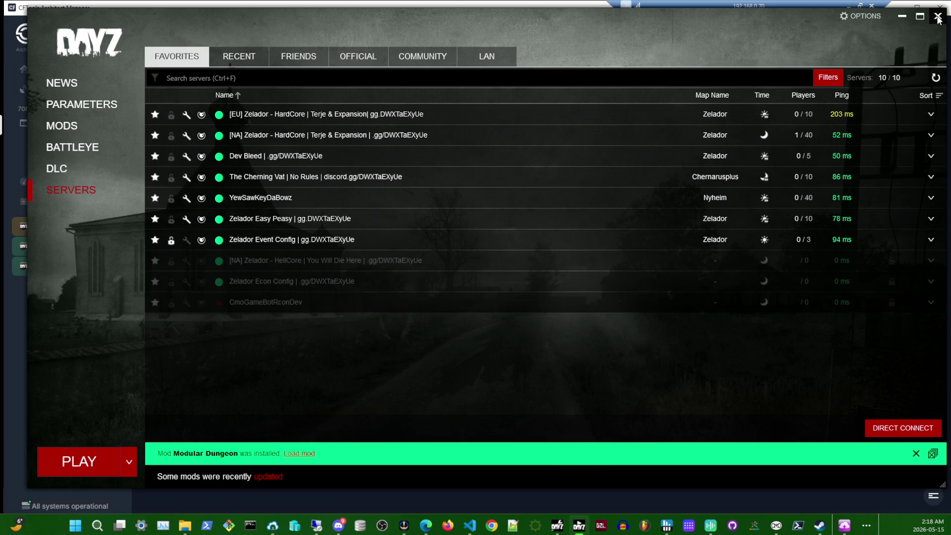
left_click(939, 19)
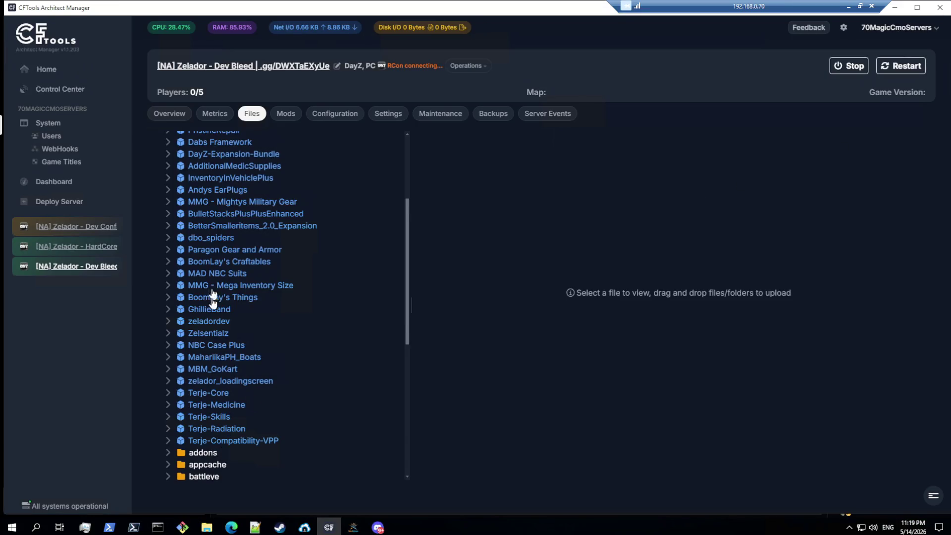
left_click(211, 324)
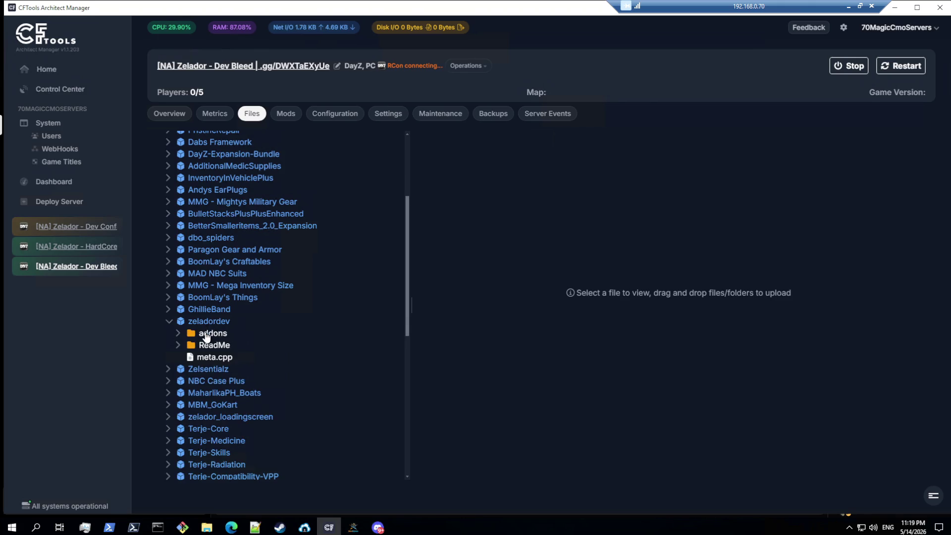
left_click(208, 359)
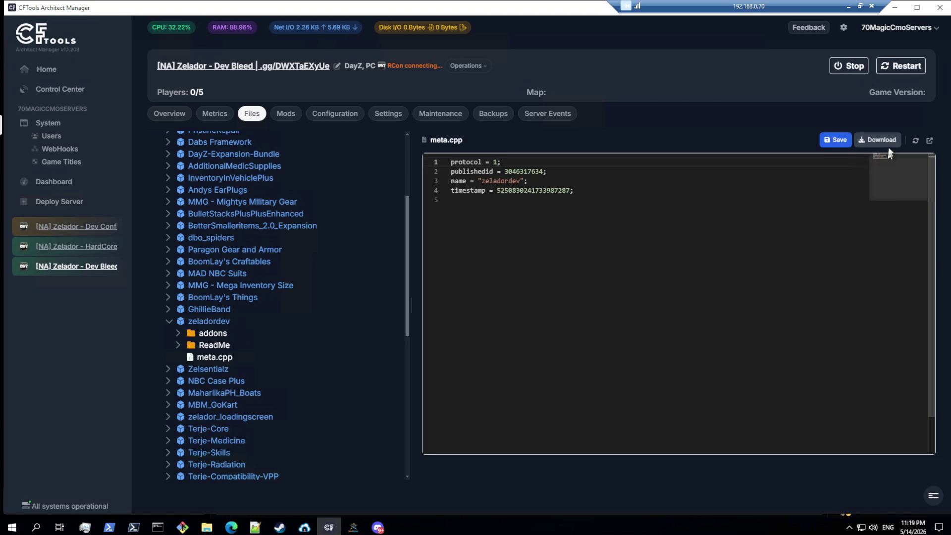
left_click(859, 7)
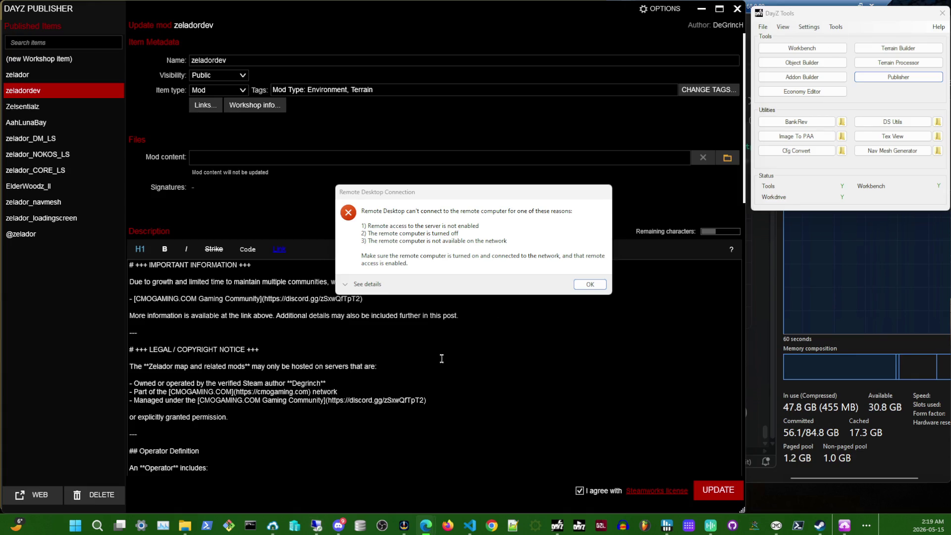
left_click(589, 286)
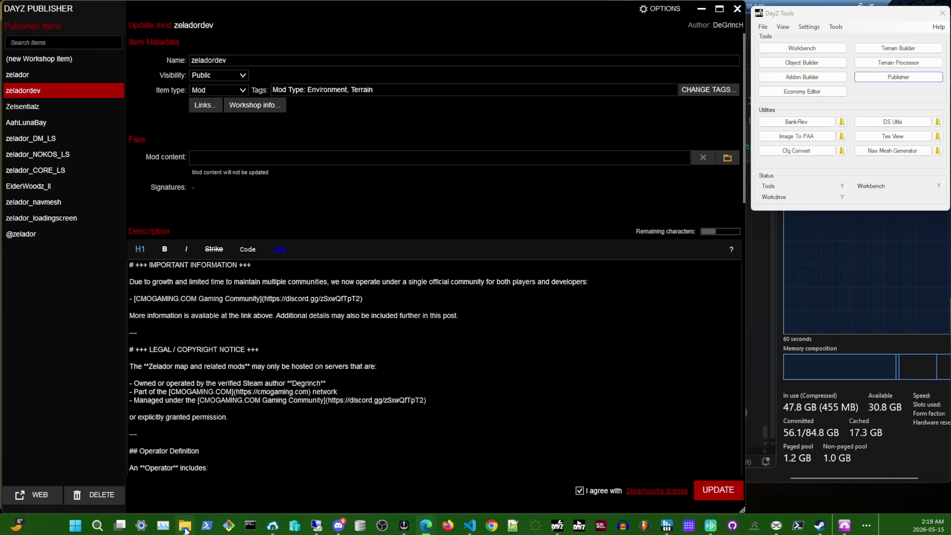
left_click(184, 454)
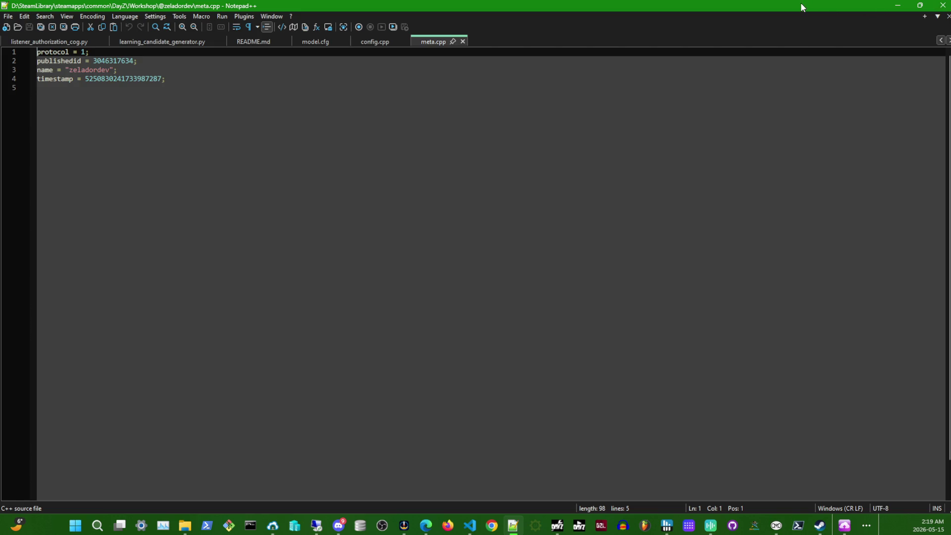
left_click(898, 5)
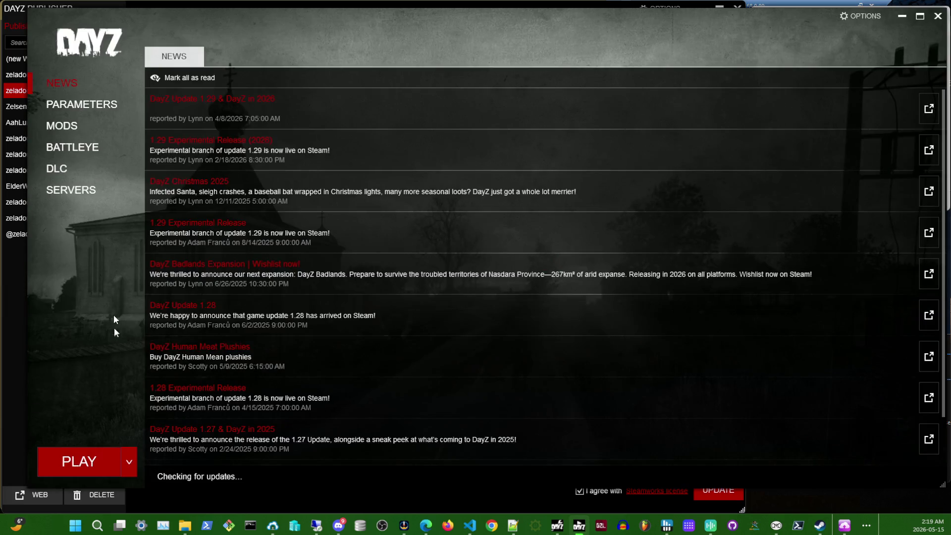
Step: Unload all mods, join Dev Bleed via Setup DLCs and Mods and Join, and minimize the launcher
left_click(73, 126)
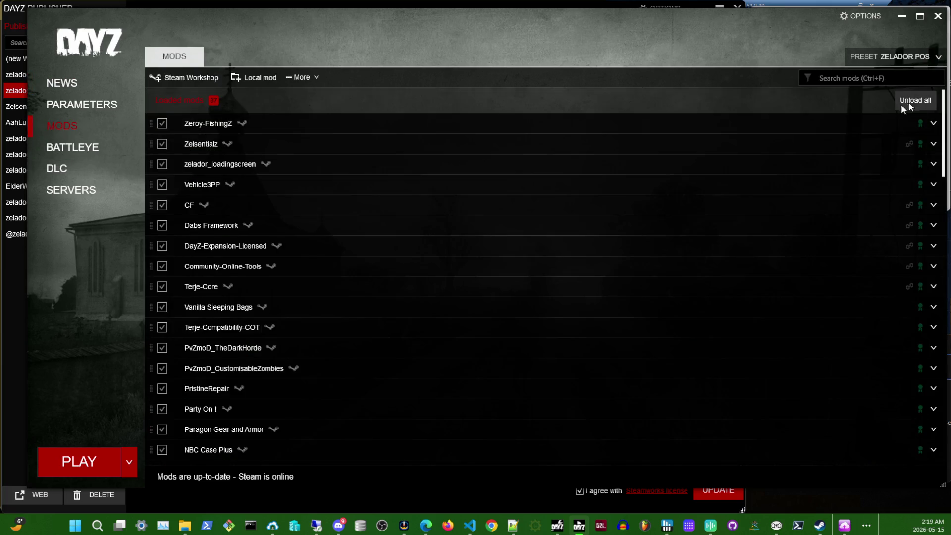
left_click(908, 102)
left_click(71, 189)
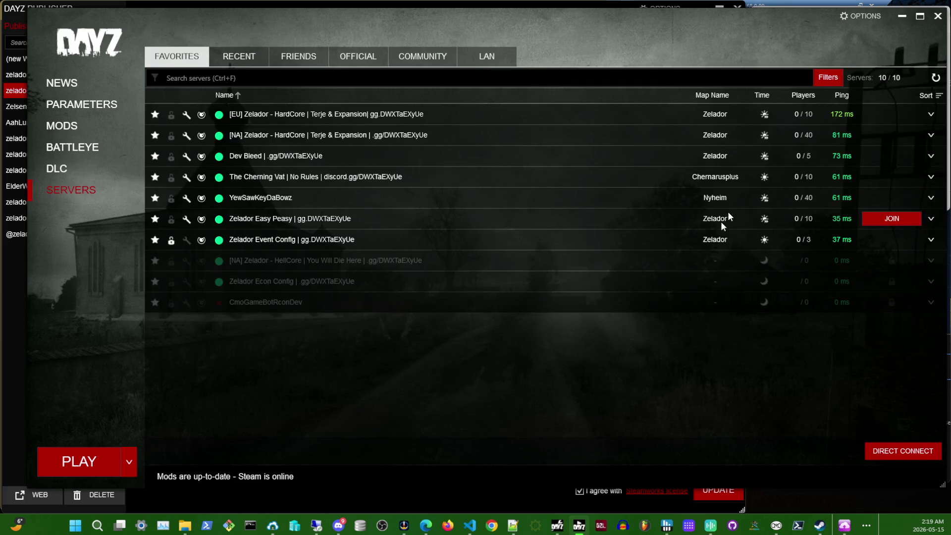
mouse_move(521, 155)
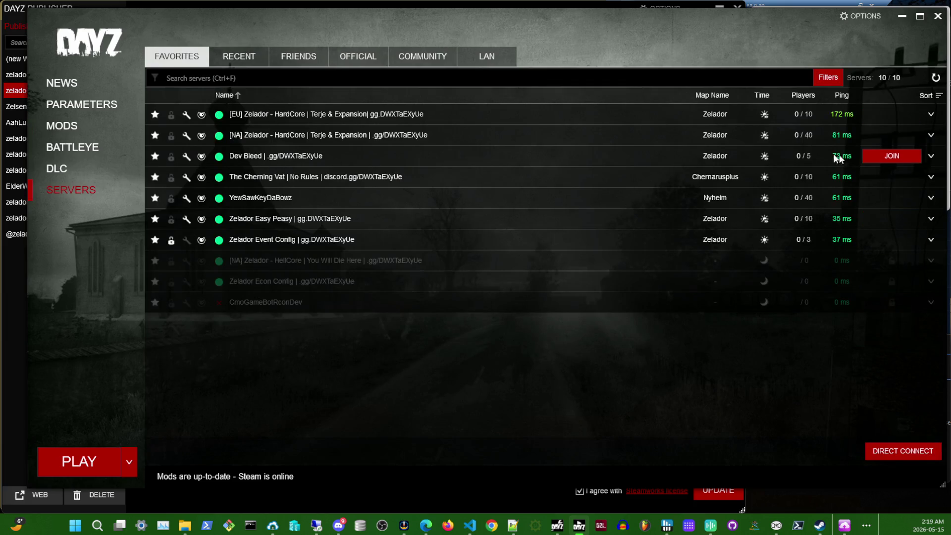
left_click(875, 156)
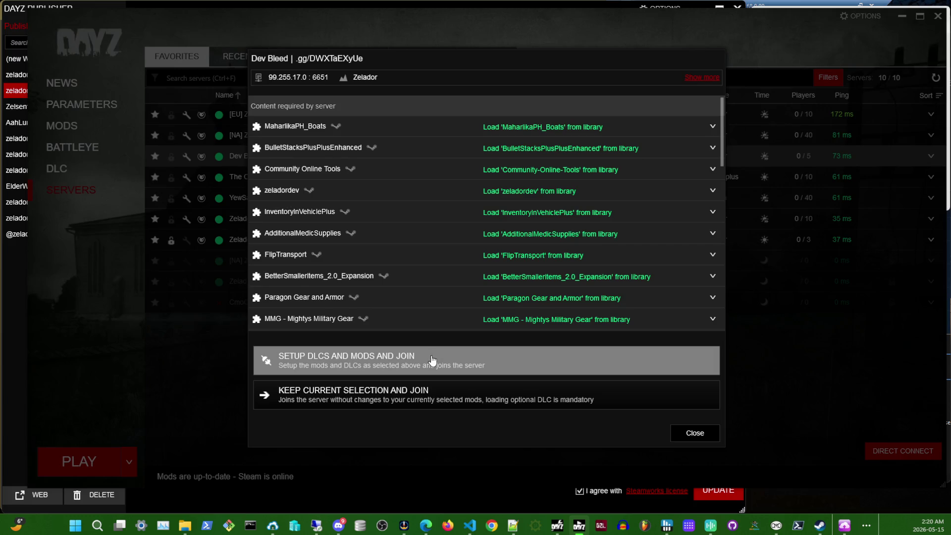
left_click(431, 361)
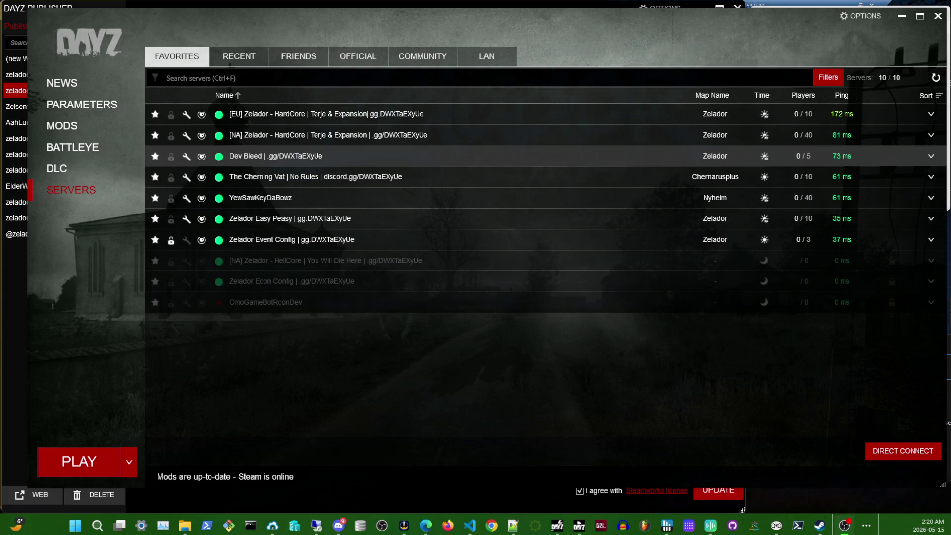
left_click(902, 16)
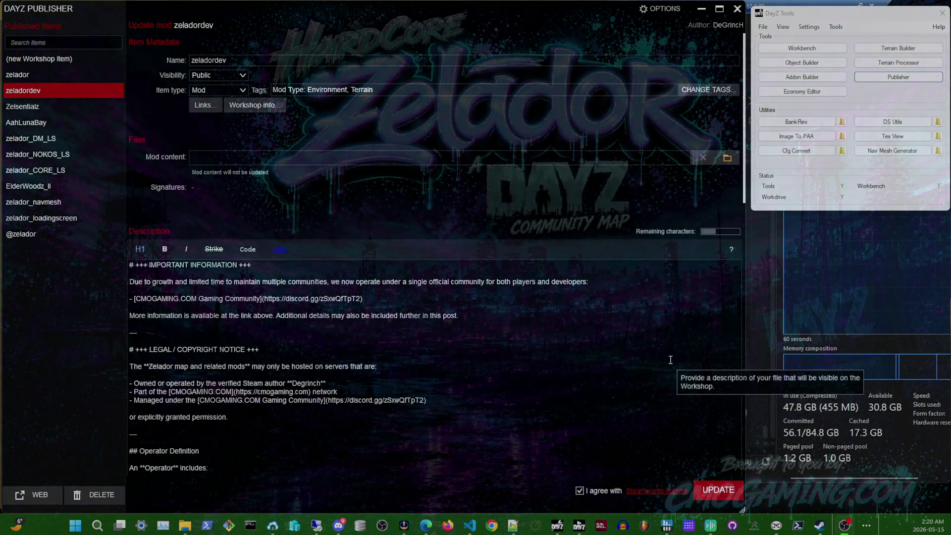